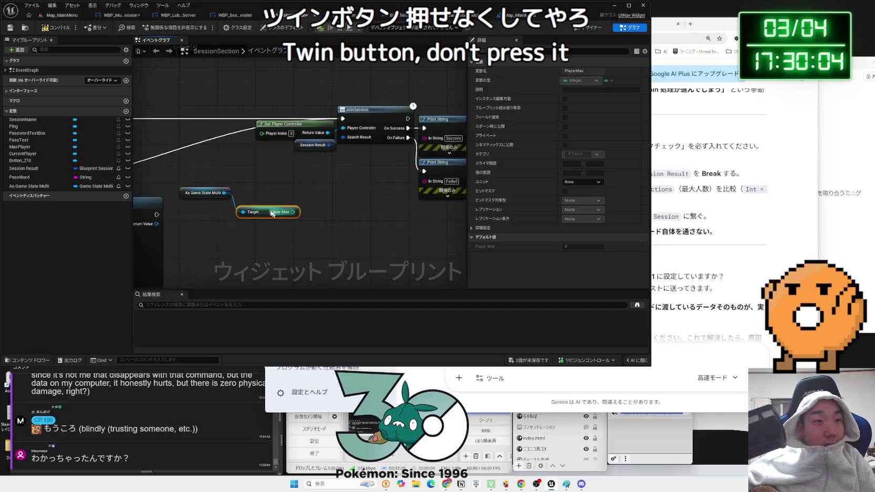
- Add a Get Player Num getter from As Game State Multi and make room before JoinSession
{"action": "type", "text": "get player num"}
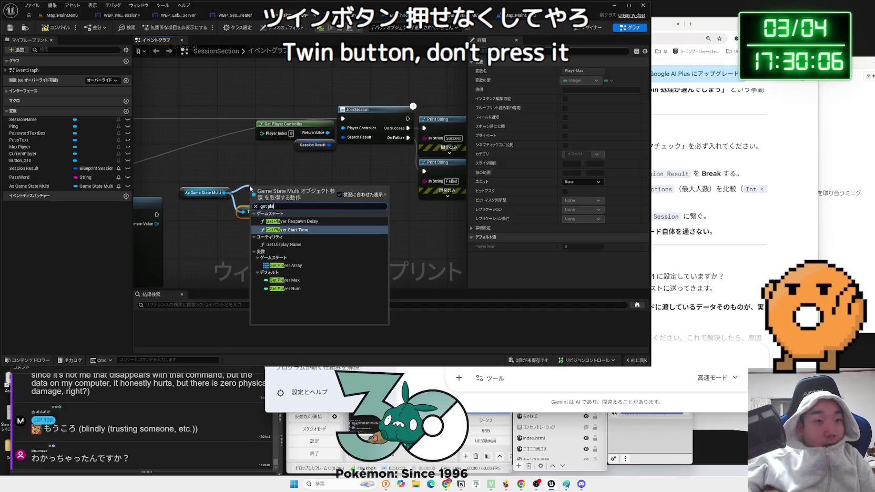
{"action": "left_click", "coordinate": [294, 266]}
{"action": "mouse_move", "coordinate": [307, 203]}
{"action": "left_mouse_down"}
{"action": "mouse_move", "coordinate": [258, 201]}
{"action": "mouse_move", "coordinate": [271, 186]}
{"action": "left_mouse_up"}
{"action": "type", "text": "print"}
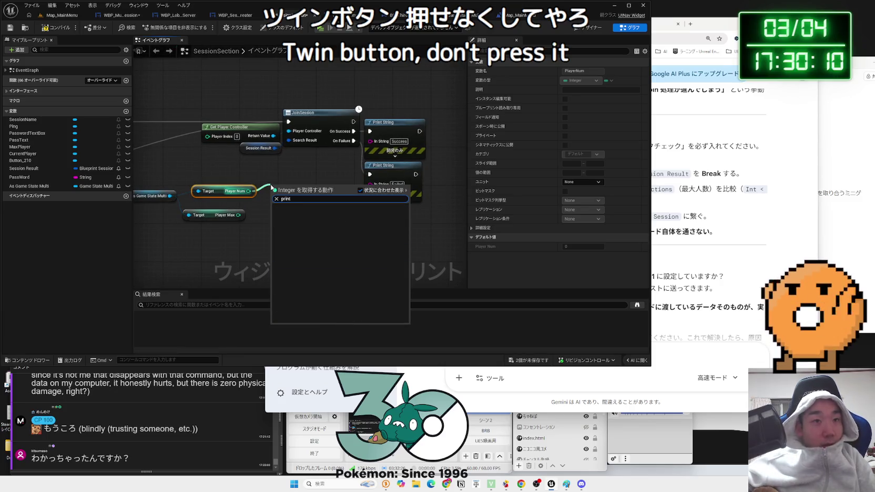
{"action": "left_click", "coordinate": [348, 149]}
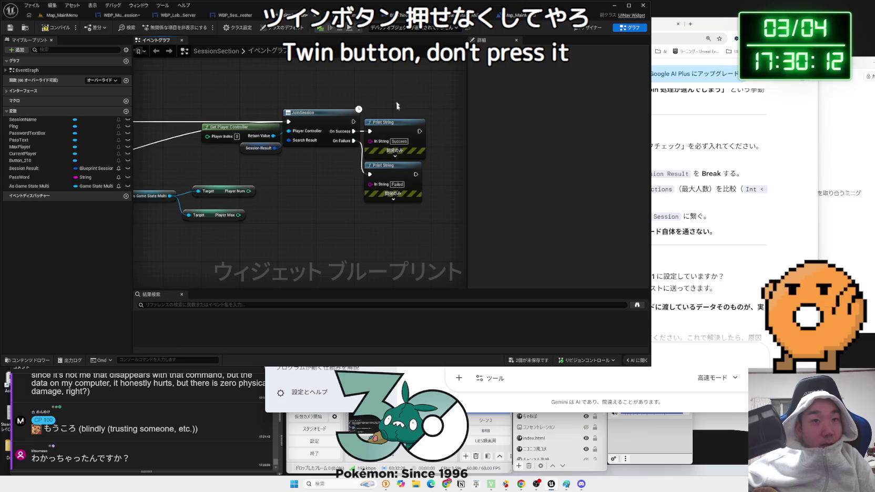
{"action": "left_click_drag", "start_coordinate": [247, 112], "coordinate": [400, 158]}
{"action": "mouse_move", "coordinate": [234, 134]}
{"action": "left_mouse_down"}
{"action": "mouse_move", "coordinate": [325, 134]}
{"action": "mouse_move", "coordinate": [319, 153]}
{"action": "left_mouse_up"}
- Try adding a print node, then delete the unwanted Print Text node
{"action": "left_click_drag", "start_coordinate": [249, 191], "coordinate": [262, 181]}
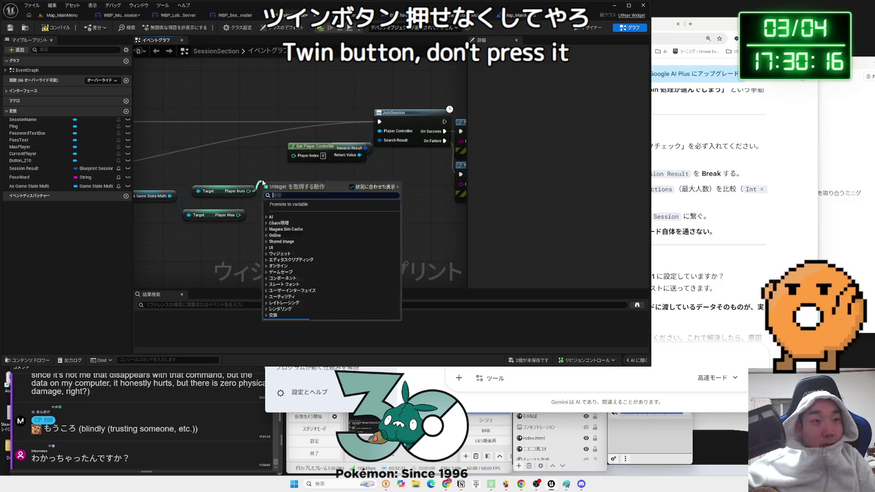
{"action": "key", "text": "Escape"}
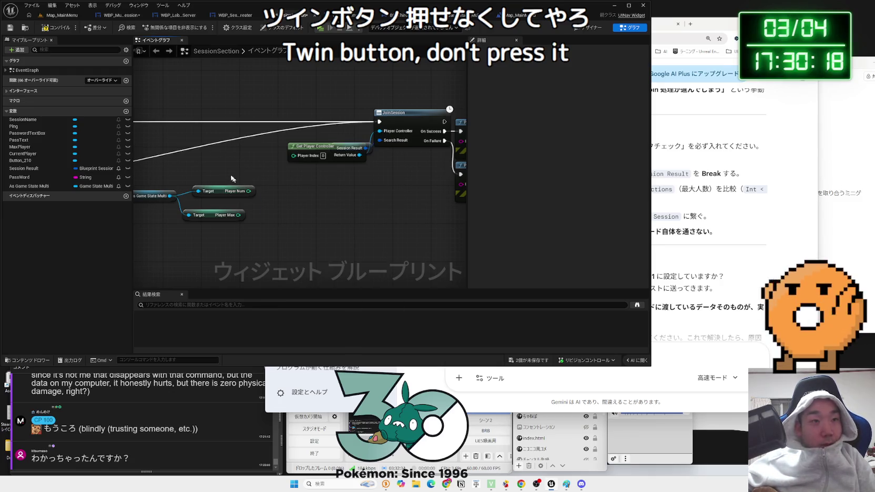
{"action": "right_click", "coordinate": [225, 164]}
{"action": "type", "text": "print"}
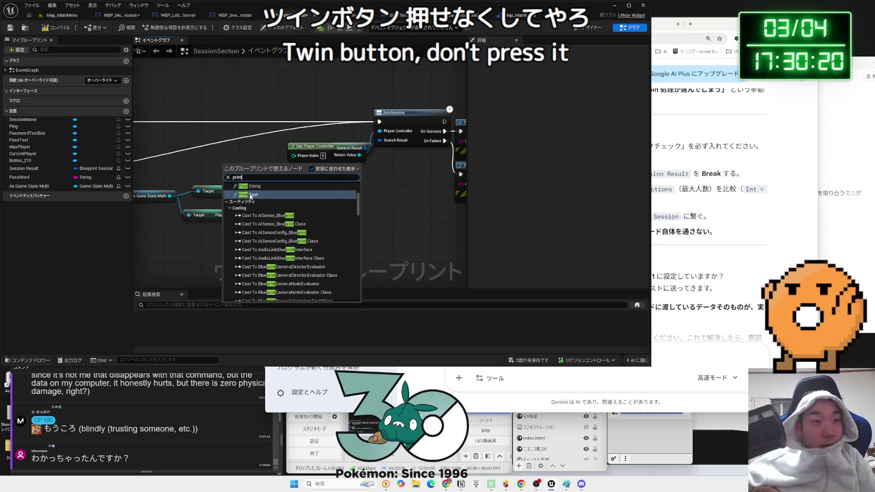
{"action": "left_click", "coordinate": [249, 194]}
{"action": "left_click_drag", "start_coordinate": [255, 164], "coordinate": [251, 115]}
{"action": "scroll", "coordinate": [244, 158], "scroll_direction": "up", "scroll_amount": 1}
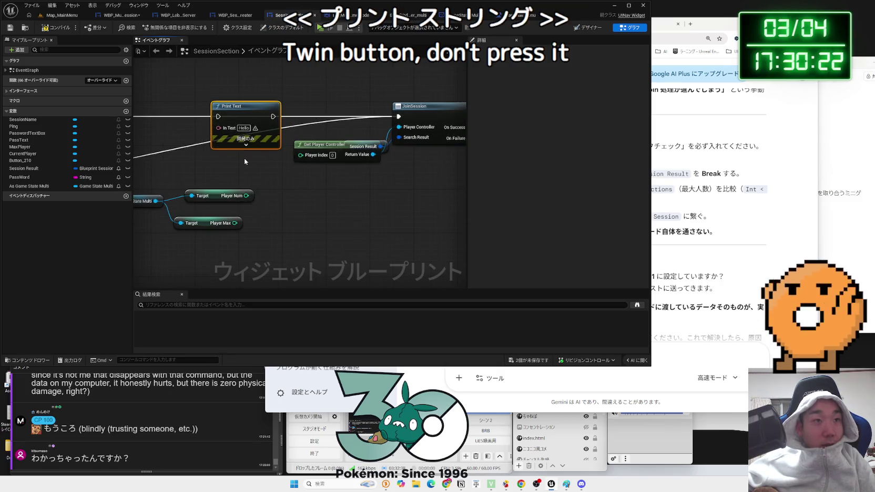
{"action": "key", "text": "Delete"}
- Place a Print String node before JoinSession and paste a second copy
{"action": "right_click", "coordinate": [247, 113]}
{"action": "type", "text": "prints"}
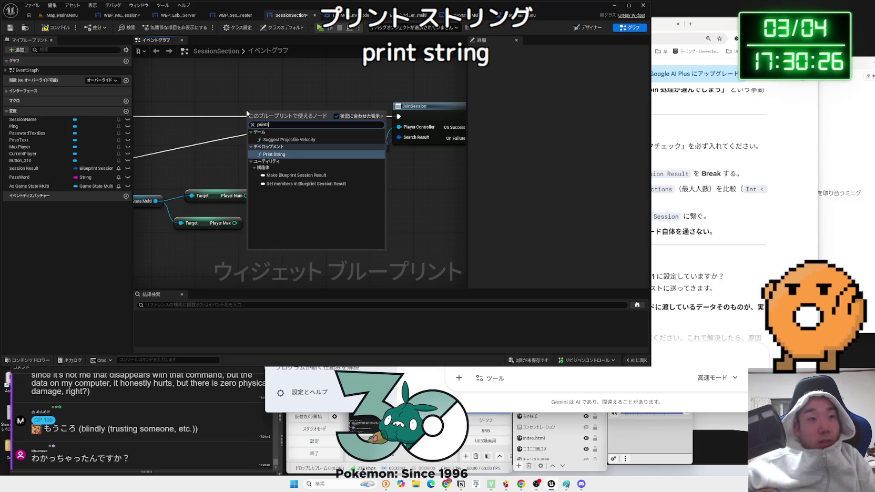
{"action": "key", "text": "Return"}
{"action": "left_click_drag", "start_coordinate": [257, 114], "coordinate": [226, 114]}
{"action": "key", "text": "ctrl+c"}
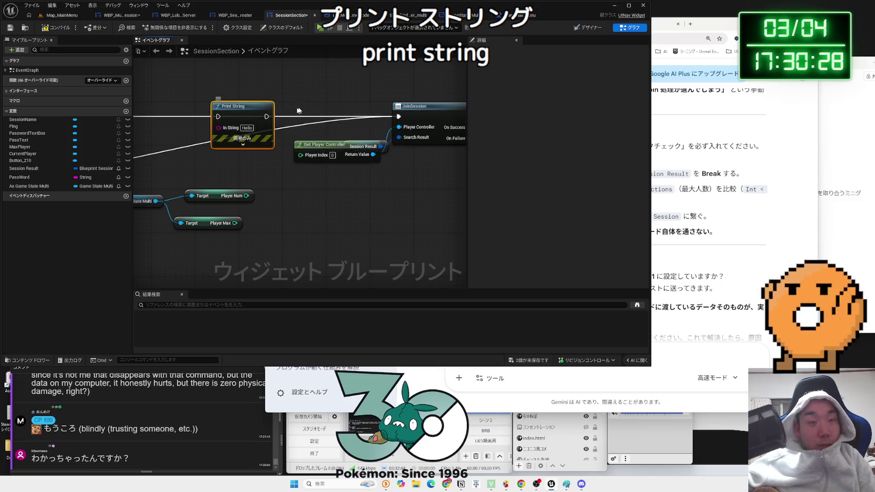
{"action": "key", "text": "ctrl+v"}
- Wire Player Num and Player Max into the two Print Strings and chain execution through them
{"action": "left_click_drag", "start_coordinate": [247, 196], "coordinate": [218, 127]}
{"action": "mouse_move", "coordinate": [235, 222]}
{"action": "left_mouse_down"}
{"action": "mouse_move", "coordinate": [304, 128]}
{"action": "mouse_move", "coordinate": [344, 116]}
{"action": "left_mouse_up"}
{"action": "mouse_move", "coordinate": [405, 120]}
{"action": "left_mouse_down"}
{"action": "mouse_move", "coordinate": [304, 121]}
{"action": "mouse_move", "coordinate": [314, 118]}
{"action": "left_mouse_up"}
{"action": "mouse_move", "coordinate": [256, 119]}
{"action": "left_mouse_down"}
{"action": "mouse_move", "coordinate": [174, 122]}
{"action": "mouse_move", "coordinate": [262, 128]}
{"action": "left_mouse_up"}
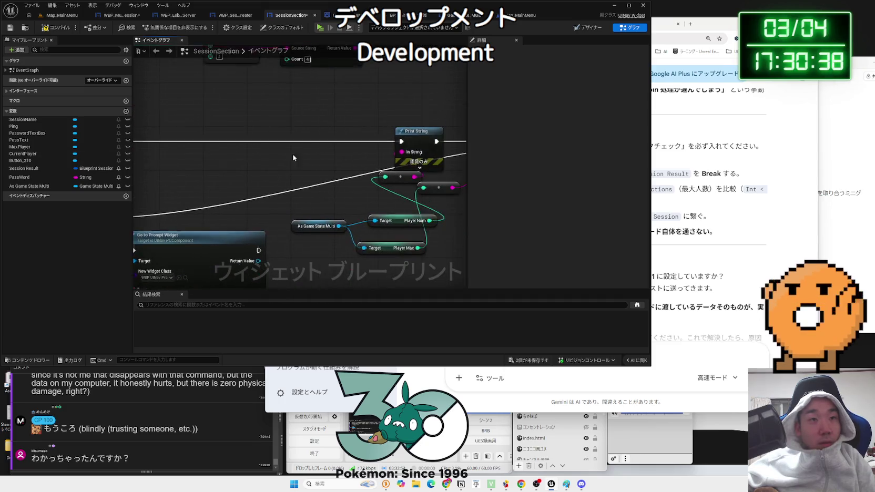
- Open Map_MainMenu, play with three clients, and open Multi Player search in two windows
{"action": "left_click", "coordinate": [60, 18]}
{"action": "left_click", "coordinate": [161, 27]}
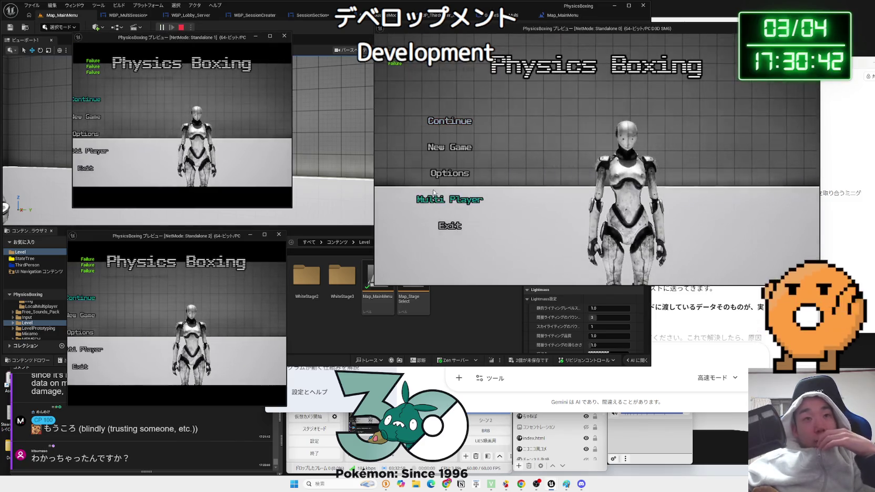
{"action": "left_click", "coordinate": [465, 198]}
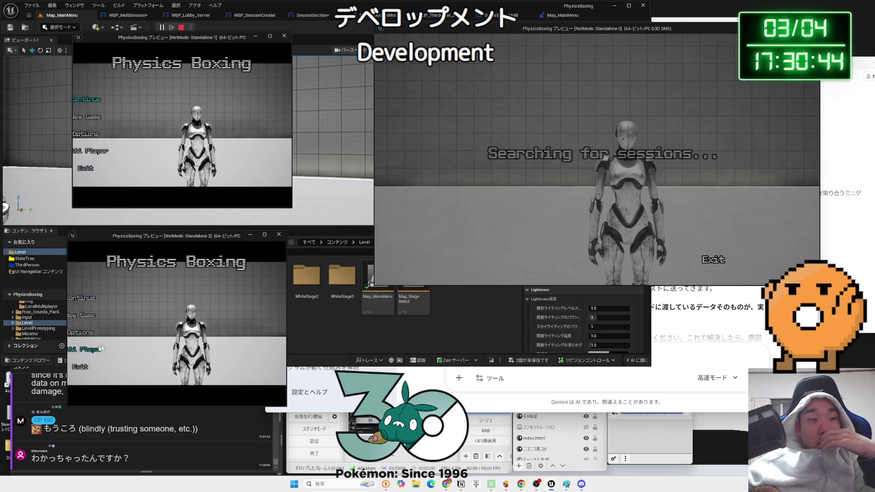
{"action": "left_click", "coordinate": [87, 349]}
{"action": "mouse_move", "coordinate": [287, 273]}
{"action": "left_mouse_down"}
{"action": "mouse_move", "coordinate": [402, 269]}
{"action": "mouse_move", "coordinate": [363, 268]}
{"action": "left_mouse_up"}
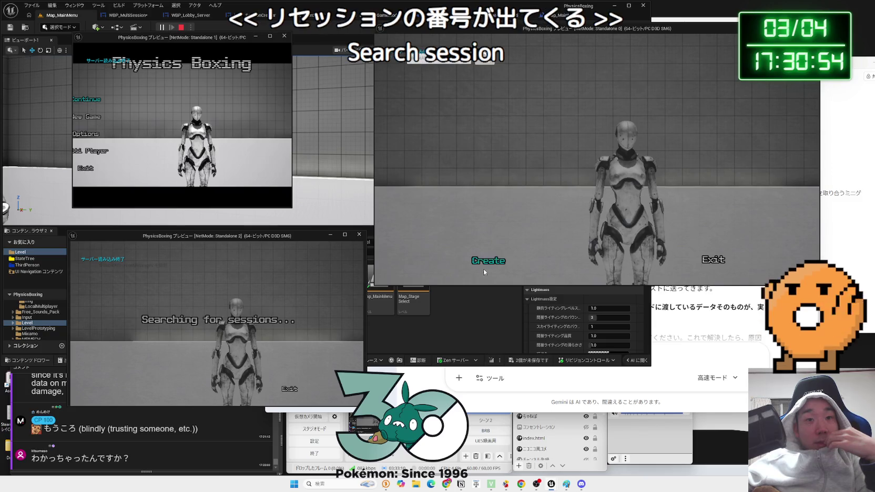
- Create a session in the host window, refresh the search, and arrange the client windows
{"action": "left_click", "coordinate": [484, 258]}
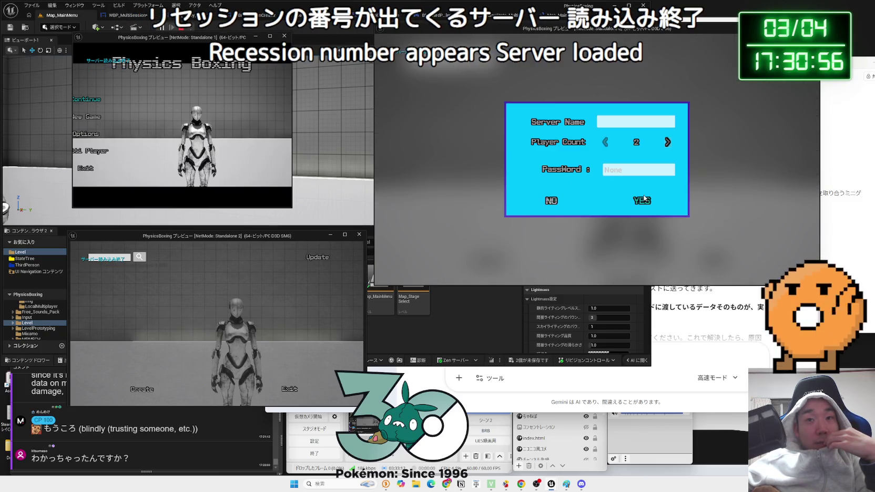
{"action": "left_click", "coordinate": [642, 200]}
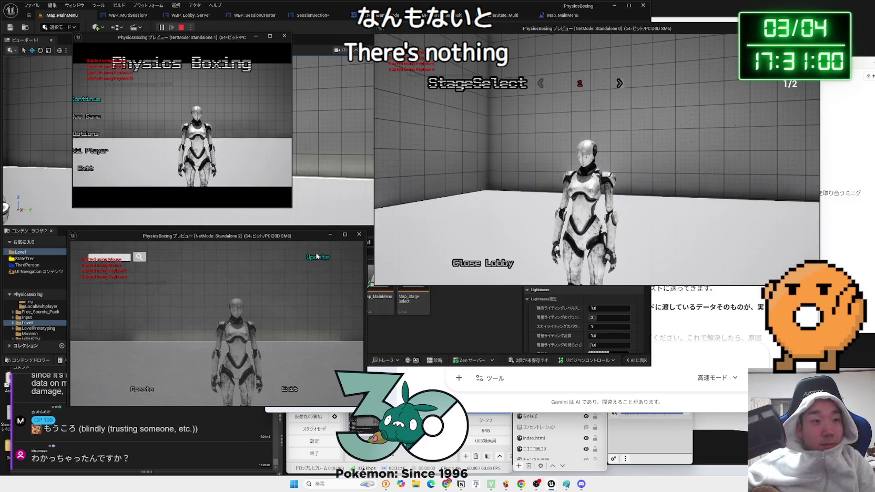
{"action": "left_click", "coordinate": [316, 260]}
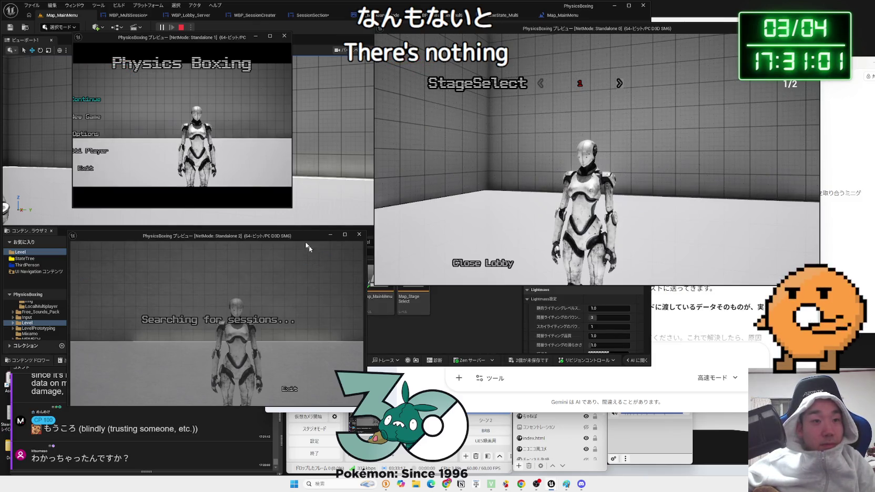
{"action": "left_click", "coordinate": [96, 153]}
{"action": "mouse_move", "coordinate": [291, 110]}
{"action": "left_mouse_down"}
{"action": "mouse_move", "coordinate": [407, 109]}
{"action": "mouse_move", "coordinate": [367, 107]}
{"action": "left_mouse_up"}
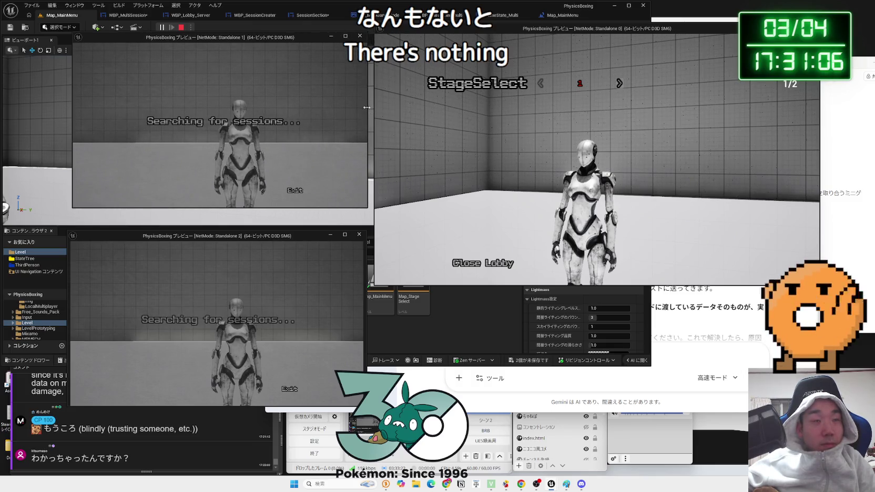
{"action": "left_click_drag", "start_coordinate": [290, 40], "coordinate": [253, 42]}
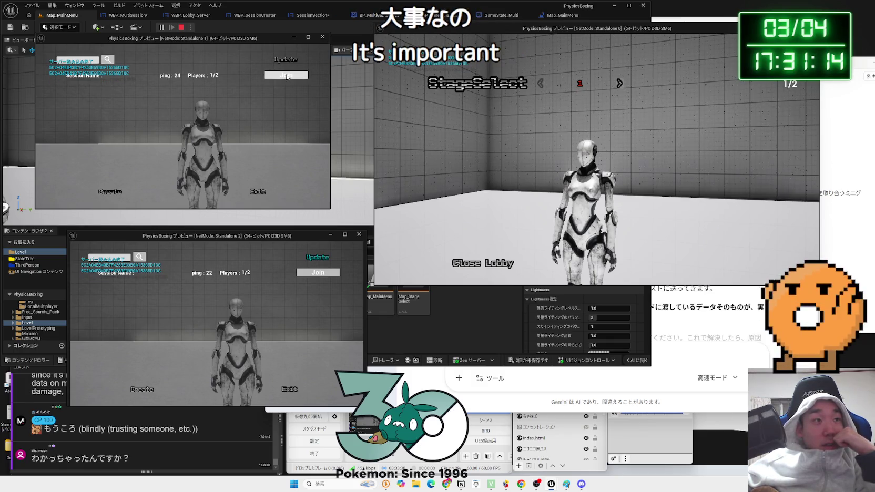
- Join the session from both client windows, then Close Lobby and Exit with YES
{"action": "left_click", "coordinate": [286, 76]}
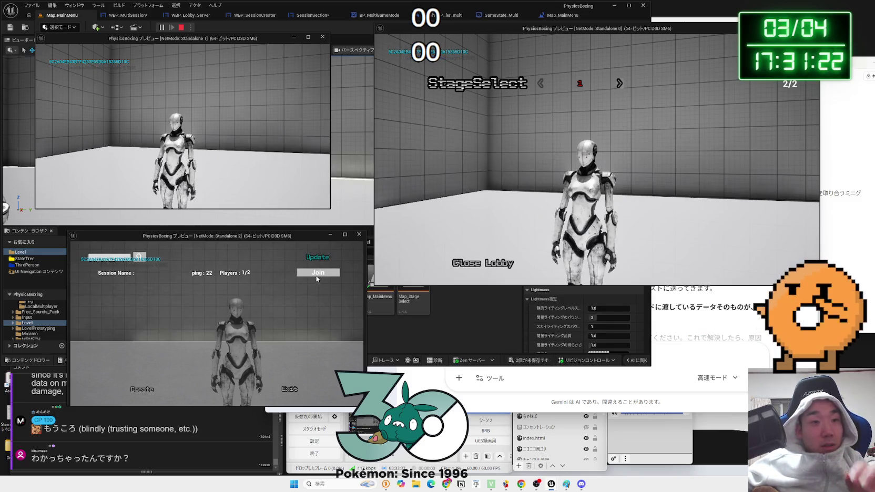
{"action": "left_click", "coordinate": [318, 275]}
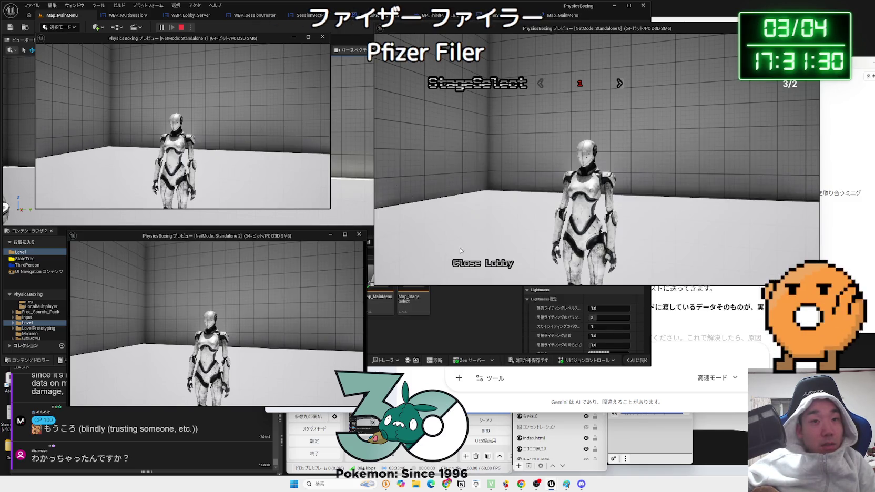
{"action": "left_click", "coordinate": [473, 263]}
{"action": "left_click", "coordinate": [447, 225]}
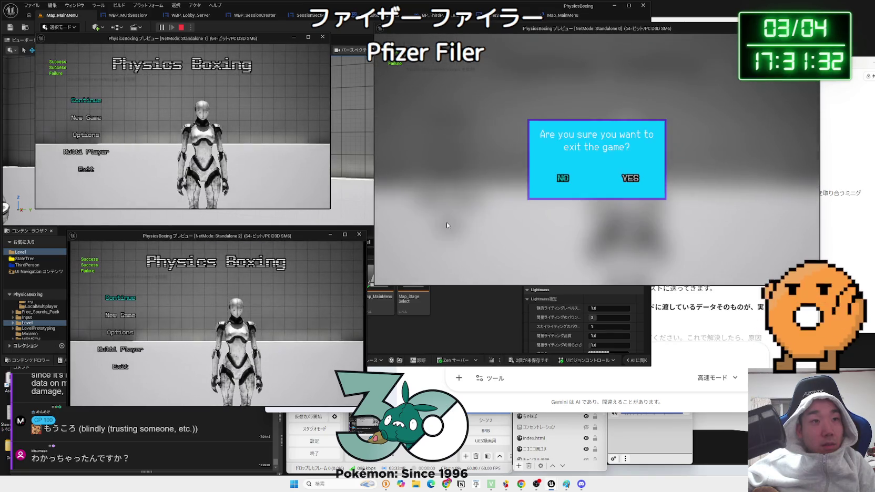
{"action": "left_click", "coordinate": [644, 184]}
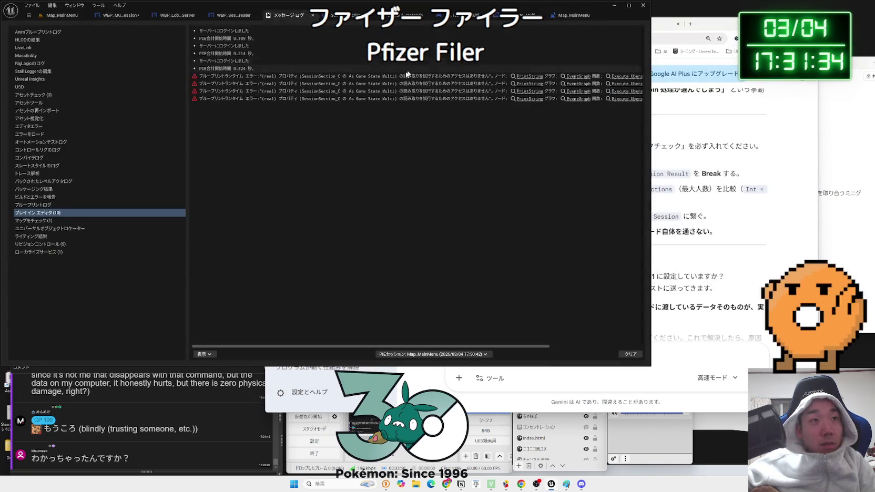
- Paste the Message Log's As Game State Multi runtime error into Gemini and send it
{"action": "left_click", "coordinate": [361, 84]}
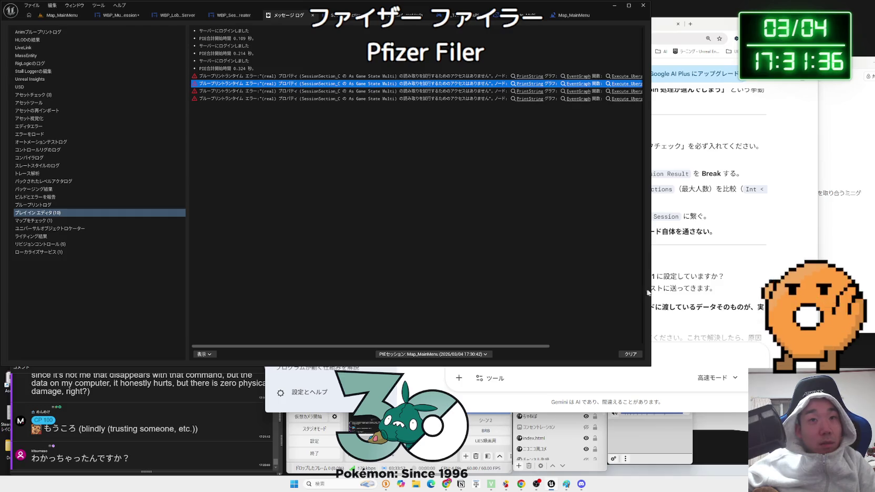
{"action": "left_click", "coordinate": [710, 326]}
{"action": "left_click", "coordinate": [663, 351]}
{"action": "key", "text": "ctrl+v"}
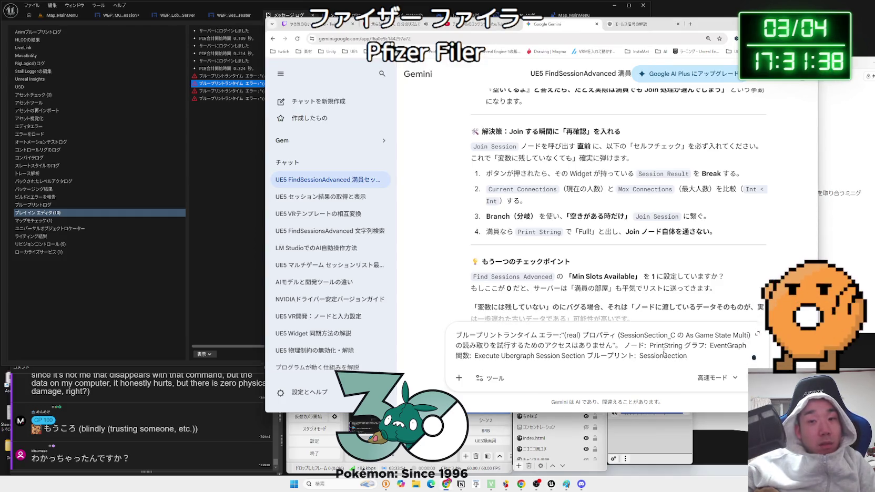
{"action": "key", "text": "Return"}
- Return to the SessionSection graph near As Game State Multi, glancing at Gemini's answer
{"action": "left_click", "coordinate": [194, 122]}
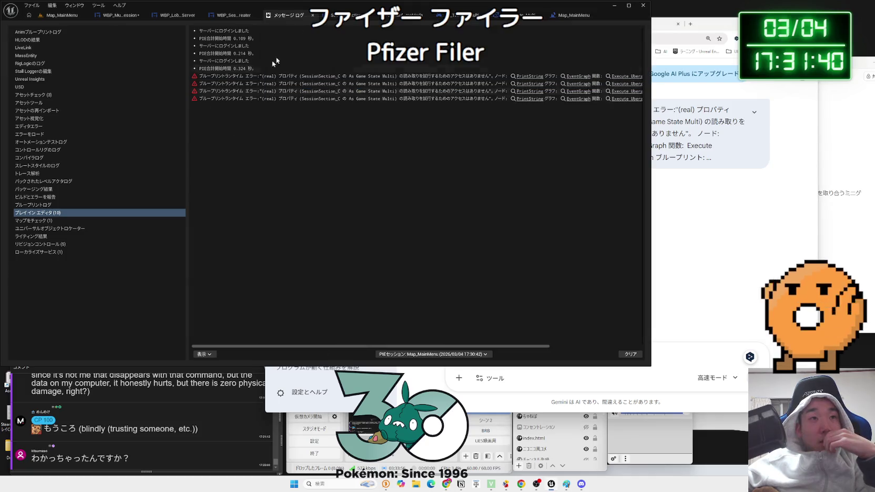
{"action": "left_click", "coordinate": [331, 15]}
{"action": "mouse_move", "coordinate": [284, 131]}
{"action": "left_mouse_down"}
{"action": "mouse_move", "coordinate": [210, 105]}
{"action": "mouse_move", "coordinate": [399, 100]}
{"action": "left_mouse_up"}
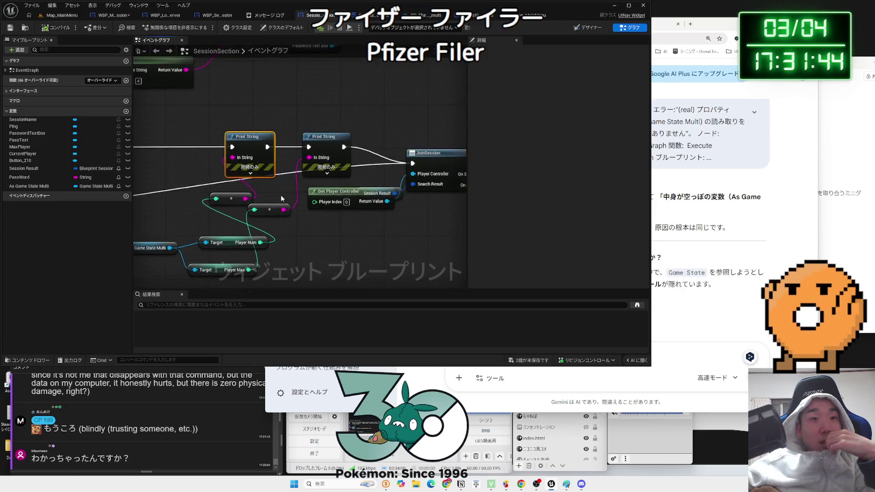
{"action": "left_click", "coordinate": [698, 237]}
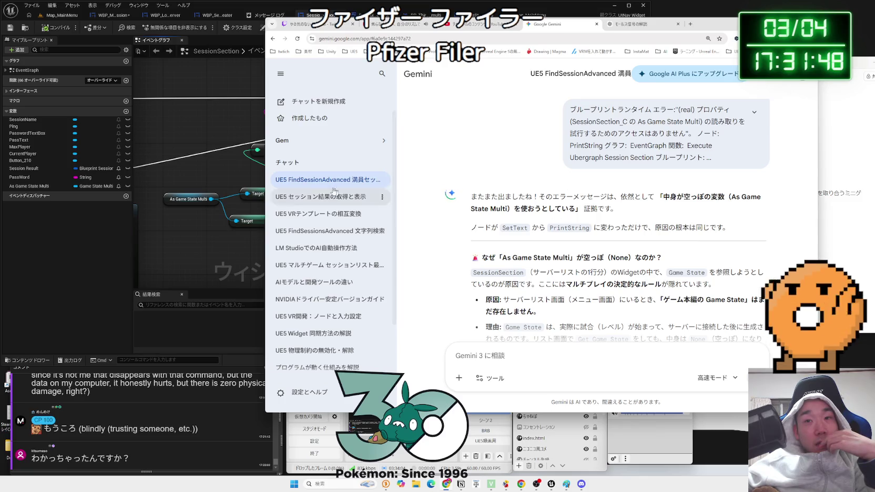
{"action": "key", "text": "alt+Tab"}
{"action": "scroll", "coordinate": [250, 179], "scroll_direction": "up", "scroll_amount": 3}
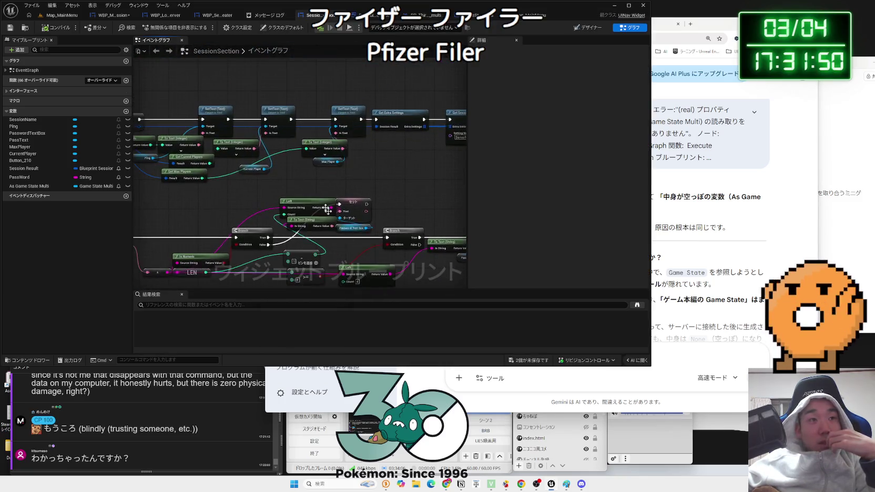
- Move the Game State cast nodes right, then back left to their original spot
{"action": "left_click_drag", "start_coordinate": [179, 196], "coordinate": [381, 167]}
{"action": "left_click_drag", "start_coordinate": [260, 160], "coordinate": [319, 157]}
{"action": "left_click", "coordinate": [244, 147]}
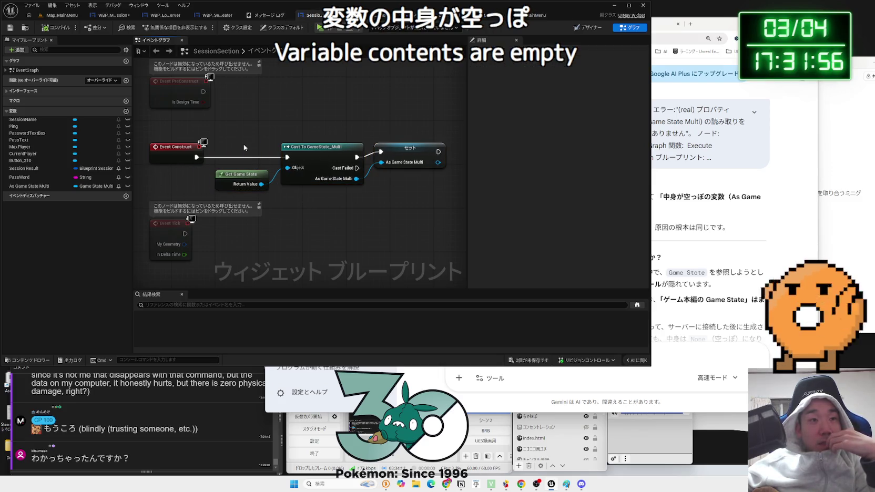
{"action": "left_click_drag", "start_coordinate": [229, 142], "coordinate": [400, 179]}
{"action": "left_click_drag", "start_coordinate": [326, 172], "coordinate": [272, 171]}
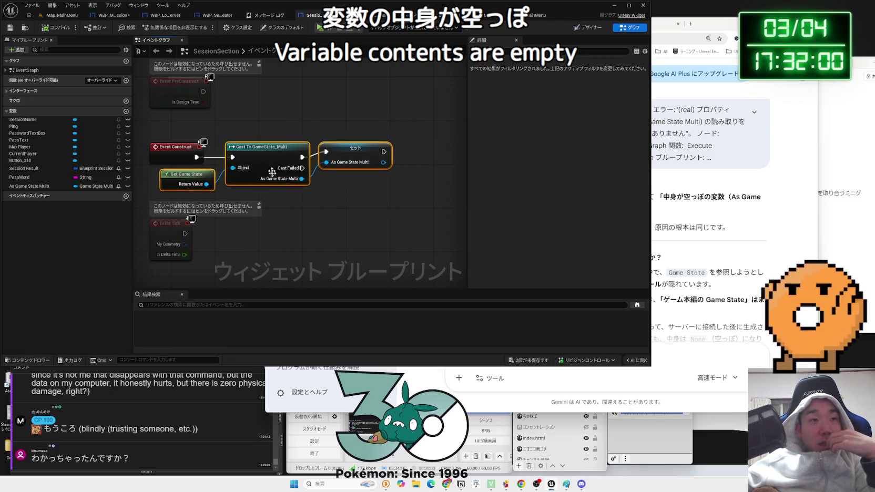
{"action": "left_click", "coordinate": [285, 214]}
- Inspect the Get Game State node in Event Construct, then bring Gemini's chat forward
{"action": "scroll", "coordinate": [284, 214], "scroll_direction": "down", "scroll_amount": 2}
{"action": "mouse_move", "coordinate": [268, 165]}
{"action": "left_mouse_down"}
{"action": "mouse_move", "coordinate": [268, 200]}
{"action": "mouse_move", "coordinate": [263, 58]}
{"action": "mouse_move", "coordinate": [271, 262]}
{"action": "left_mouse_up"}
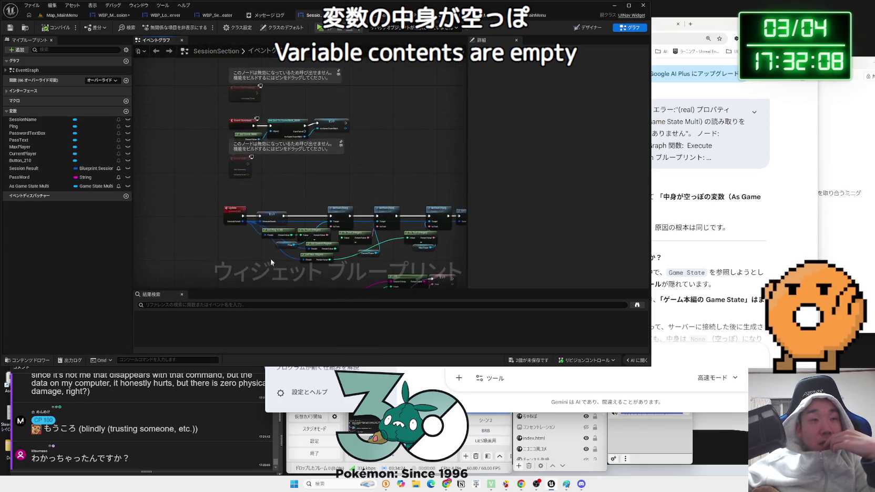
{"action": "scroll", "coordinate": [322, 223], "scroll_direction": "up", "scroll_amount": 3}
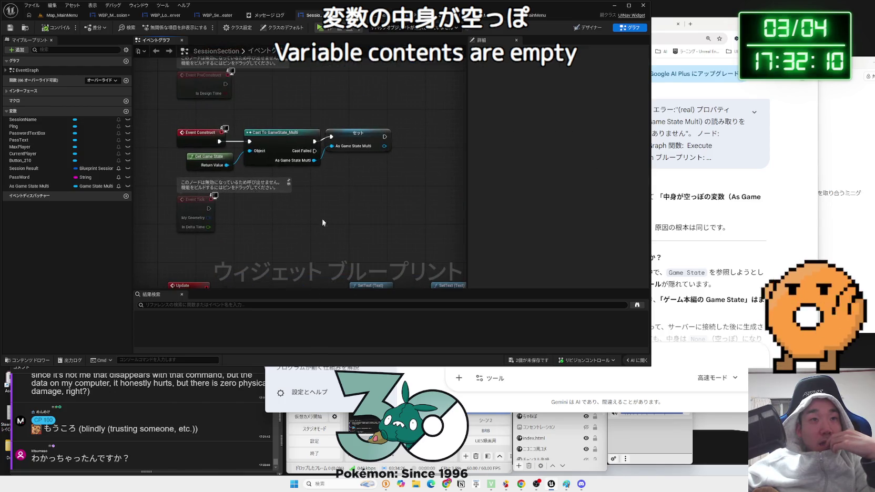
{"action": "scroll", "coordinate": [346, 182], "scroll_direction": "up", "scroll_amount": 1}
{"action": "left_click", "coordinate": [192, 158]}
{"action": "left_click", "coordinate": [230, 180]}
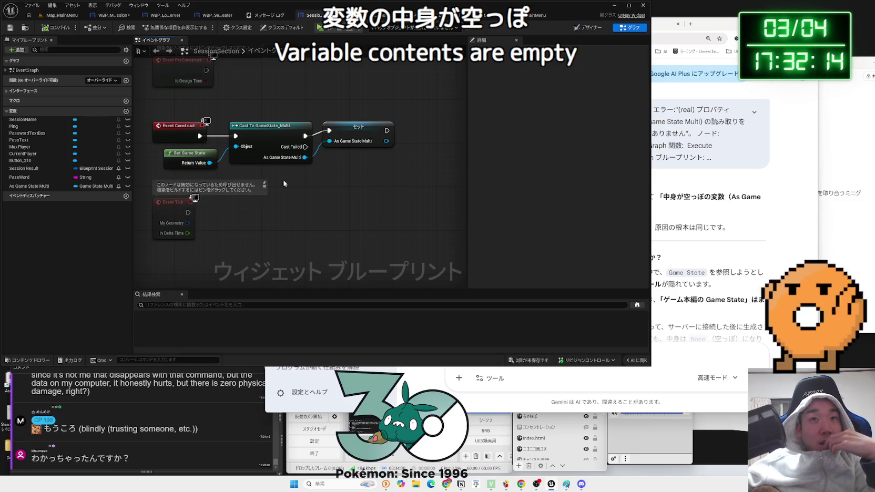
{"action": "left_click", "coordinate": [666, 196]}
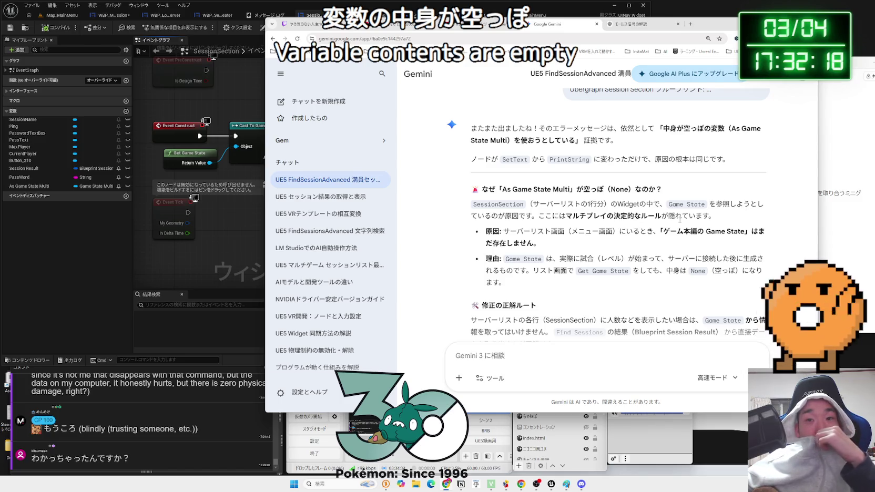
- Read Gemini's four-step fix using an exposed-on-spawn SessionResult and Is Valid, then return to Unreal
{"action": "scroll", "coordinate": [679, 220], "scroll_direction": "down", "scroll_amount": 2}
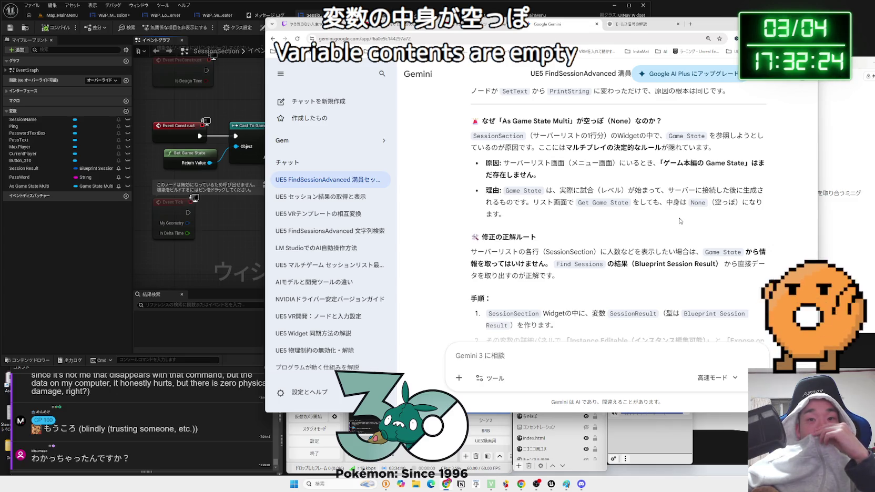
{"action": "mouse_move", "coordinate": [540, 202]}
{"action": "left_mouse_down"}
{"action": "mouse_move", "coordinate": [630, 202]}
{"action": "mouse_move", "coordinate": [667, 216]}
{"action": "left_mouse_up"}
{"action": "left_click", "coordinate": [556, 192]}
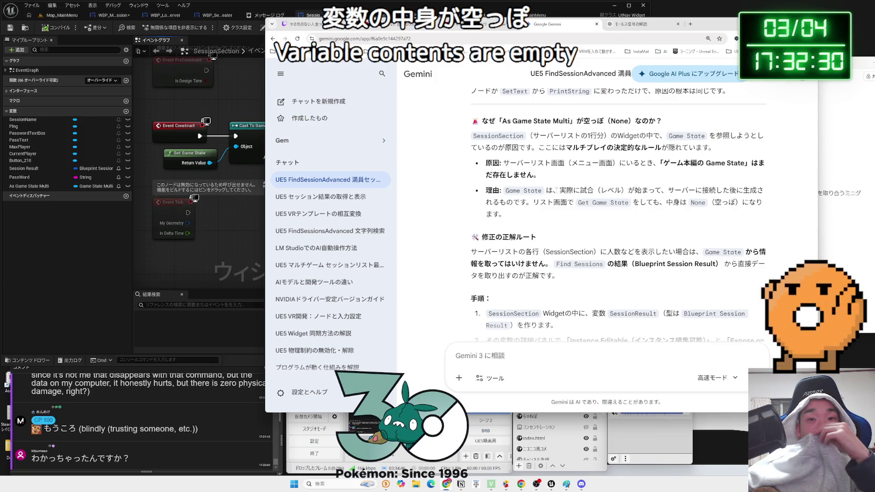
{"action": "scroll", "coordinate": [556, 190], "scroll_direction": "down", "scroll_amount": 1}
{"action": "left_click", "coordinate": [692, 221]}
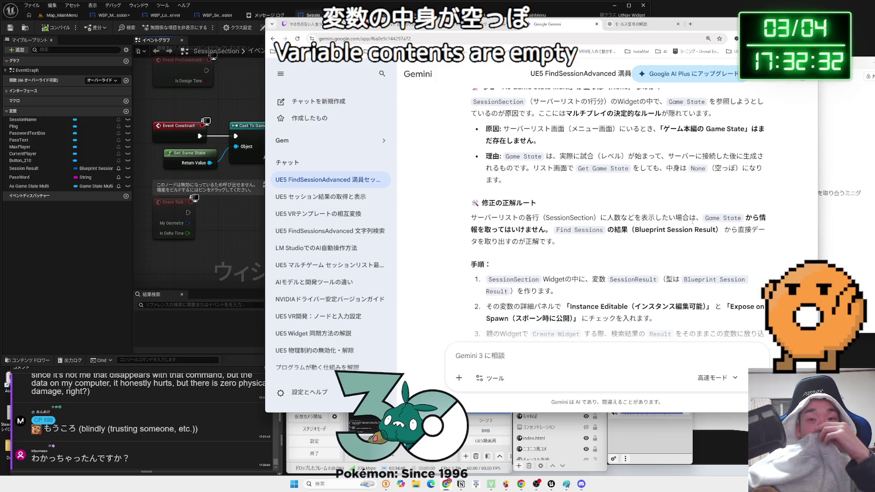
{"action": "left_click", "coordinate": [547, 216]}
{"action": "scroll", "coordinate": [578, 207], "scroll_direction": "down", "scroll_amount": 1}
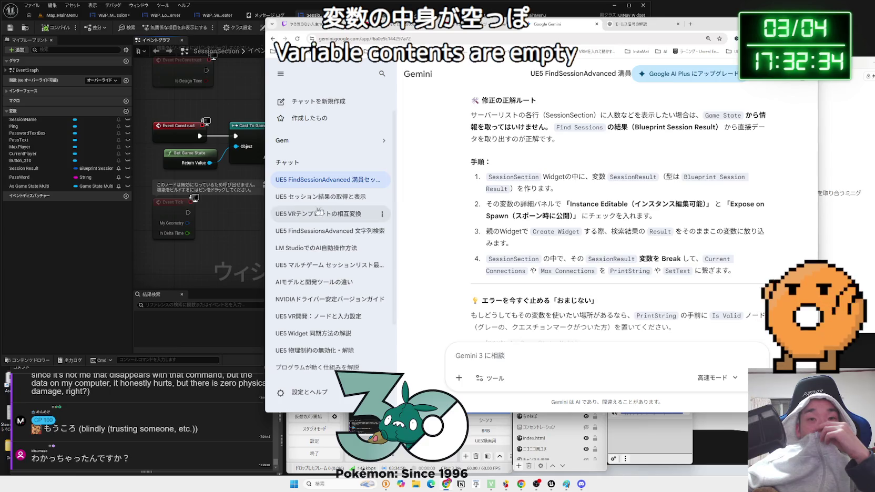
{"action": "left_click", "coordinate": [238, 213]}
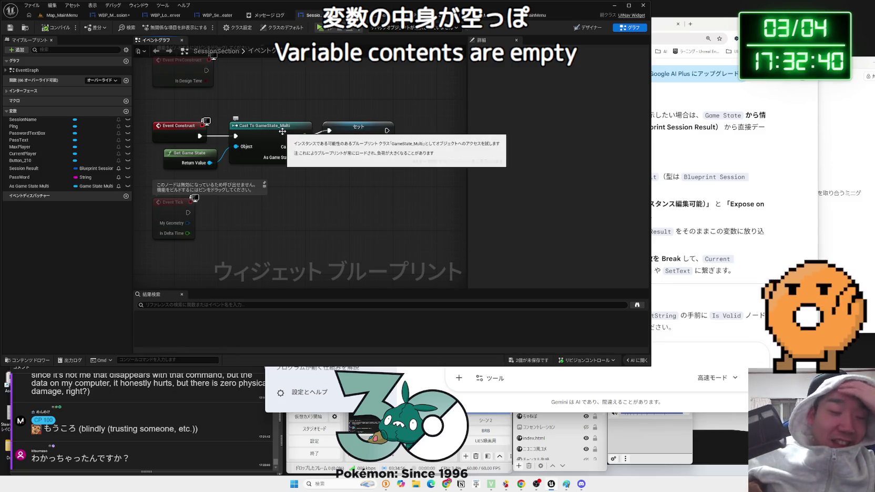
{"action": "left_click", "coordinate": [280, 15]}
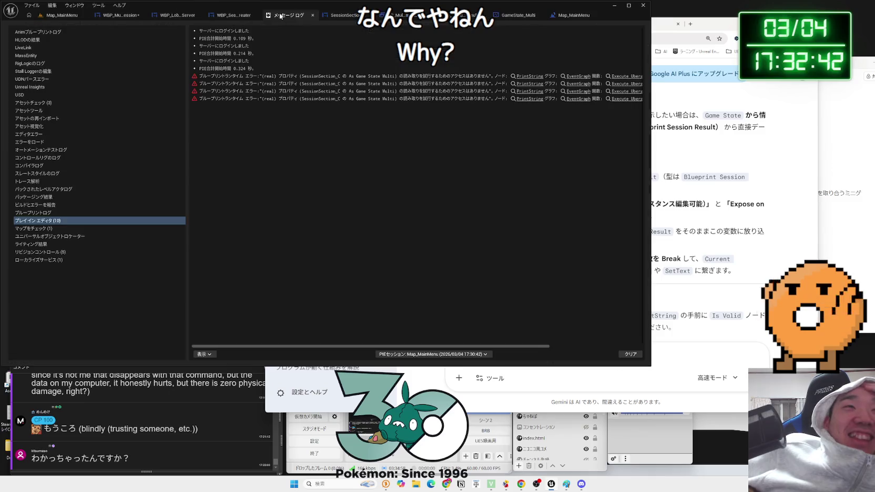
{"action": "left_click", "coordinate": [312, 15]}
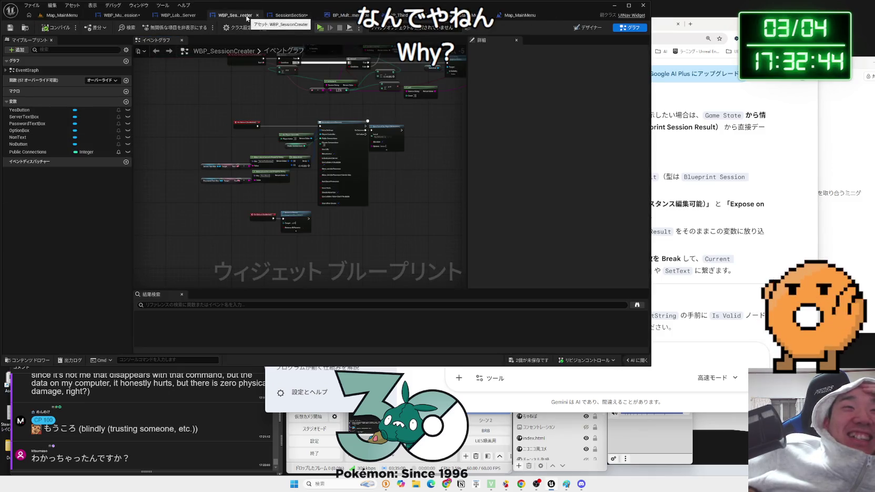
{"action": "scroll", "coordinate": [295, 152], "scroll_direction": "up", "scroll_amount": 2}
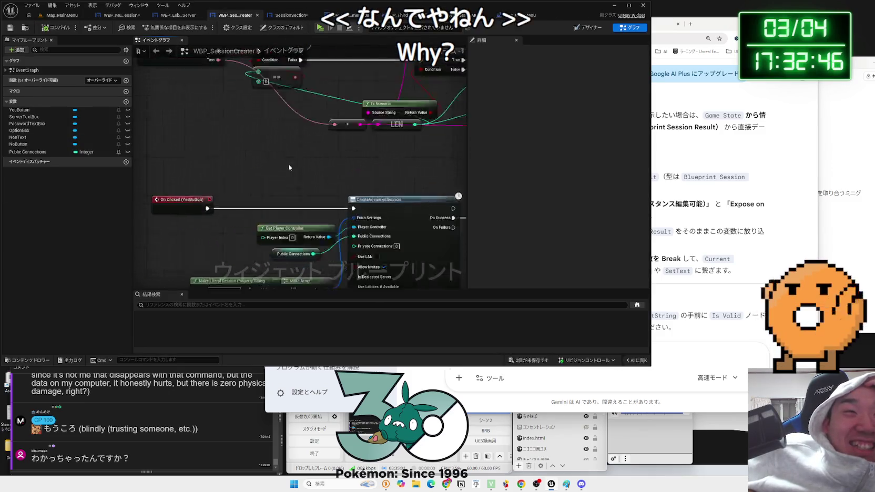
{"action": "scroll", "coordinate": [278, 78], "scroll_direction": "down", "scroll_amount": 2}
{"action": "left_click_drag", "start_coordinate": [274, 72], "coordinate": [248, 60]}
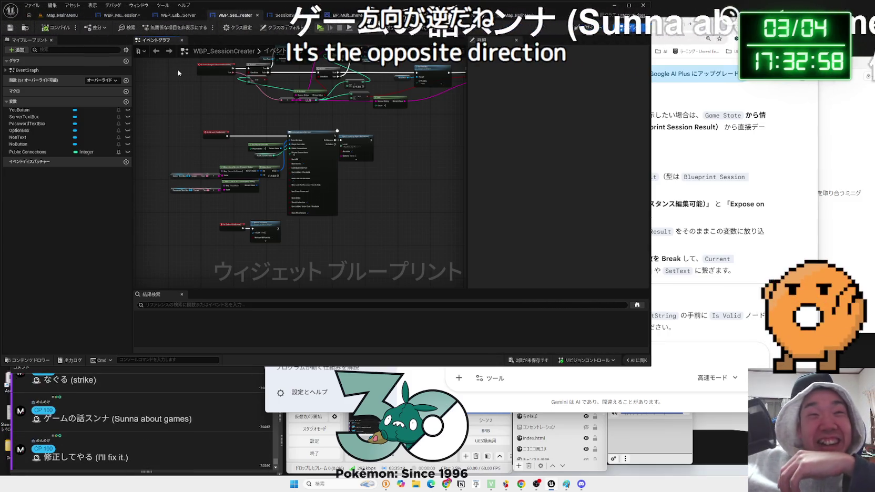
{"action": "left_click", "coordinate": [178, 15]}
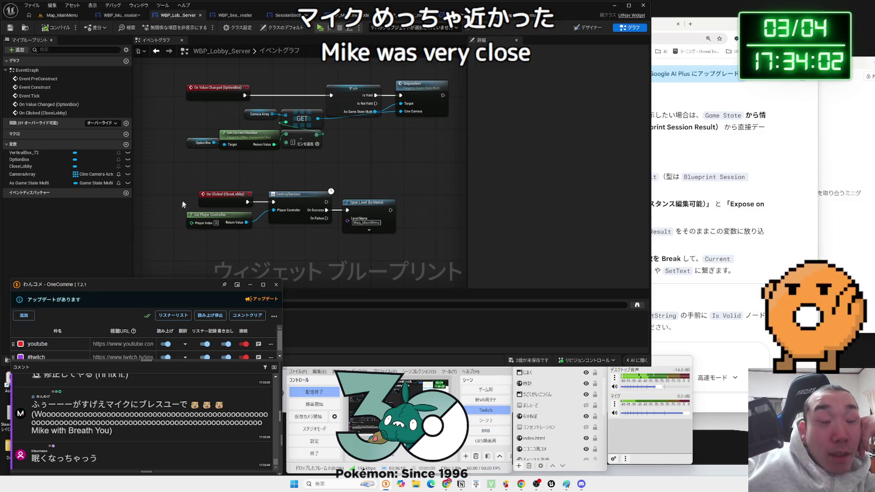
{"action": "left_click", "coordinate": [170, 190]}
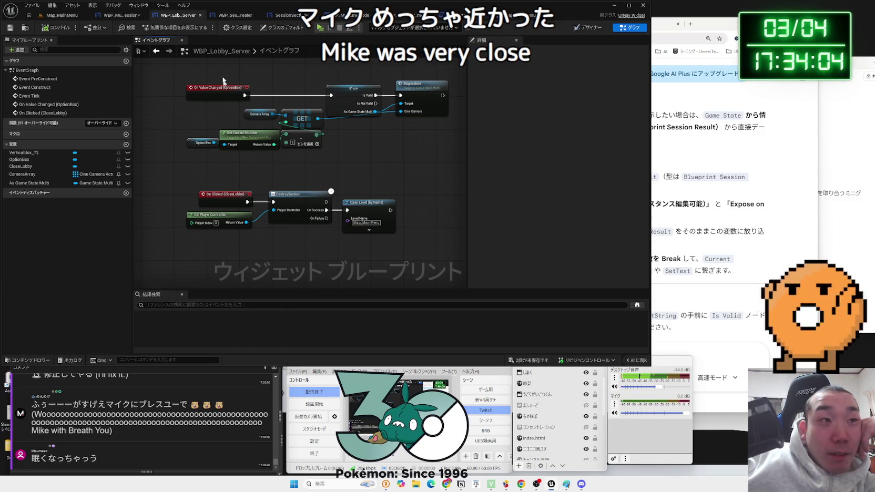
{"action": "left_click", "coordinate": [226, 16]}
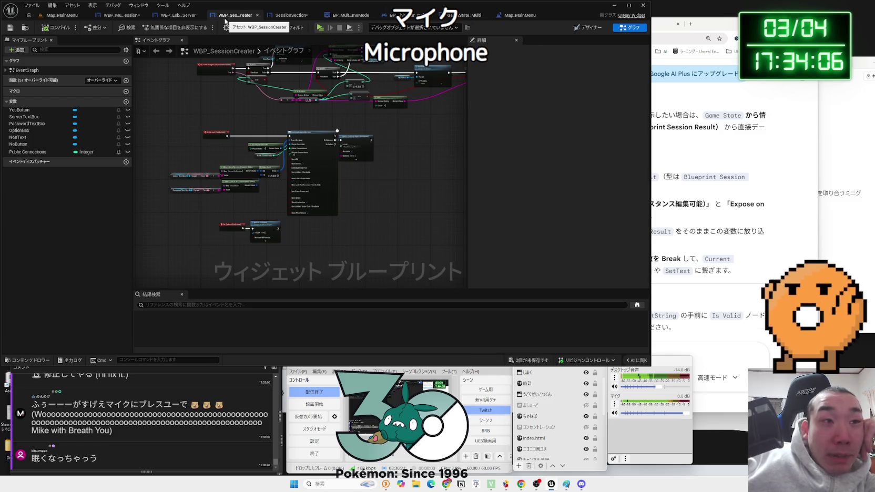
{"action": "scroll", "coordinate": [223, 159], "scroll_direction": "up", "scroll_amount": 4}
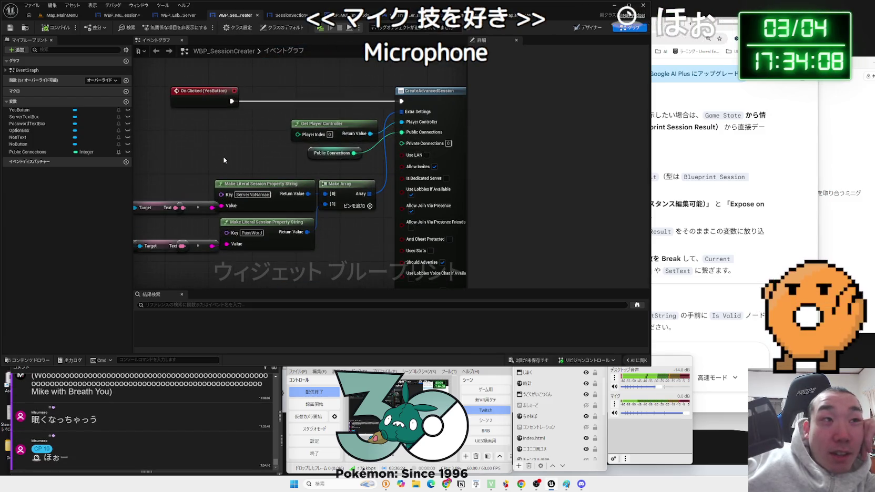
{"action": "scroll", "coordinate": [224, 160], "scroll_direction": "down", "scroll_amount": 2}
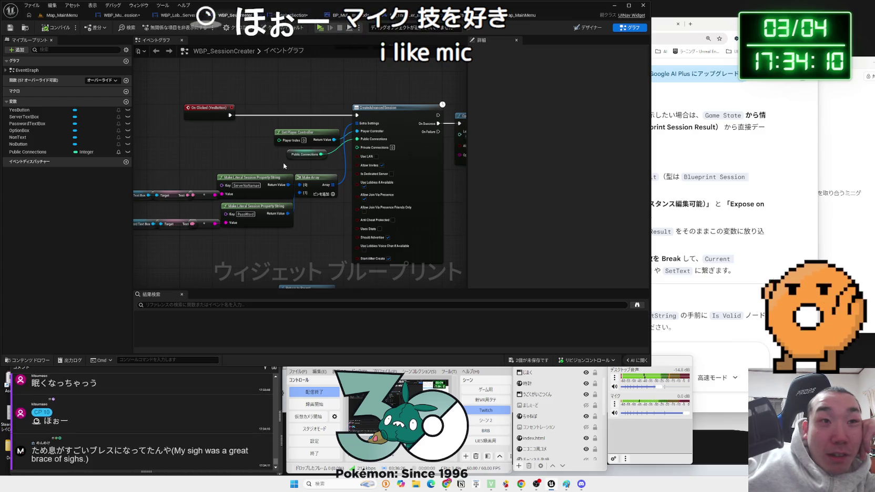
{"action": "left_click_drag", "start_coordinate": [284, 166], "coordinate": [233, 171]}
{"action": "left_click_drag", "start_coordinate": [426, 208], "coordinate": [375, 213]}
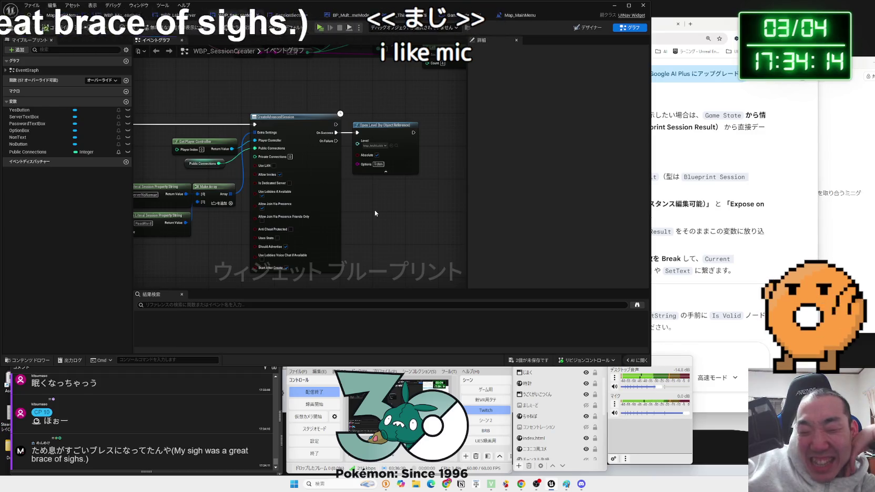
{"action": "scroll", "coordinate": [375, 213], "scroll_direction": "up", "scroll_amount": 1}
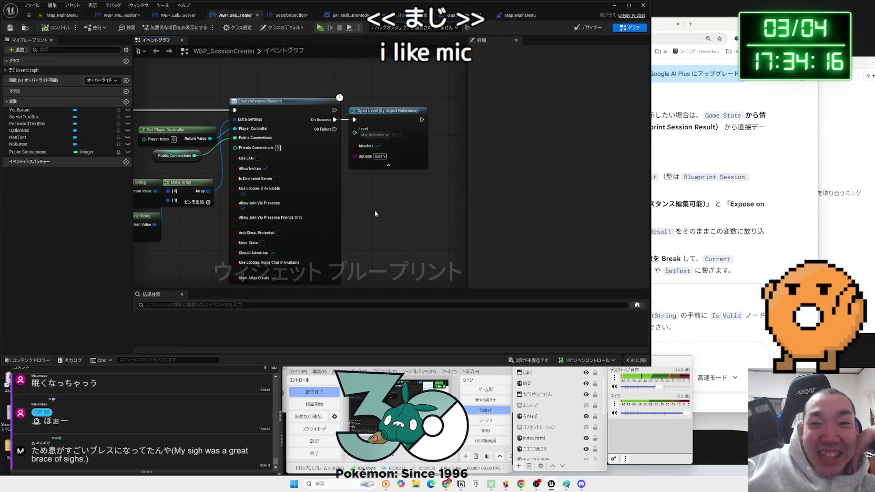
{"action": "scroll", "coordinate": [374, 214], "scroll_direction": "up", "scroll_amount": 1}
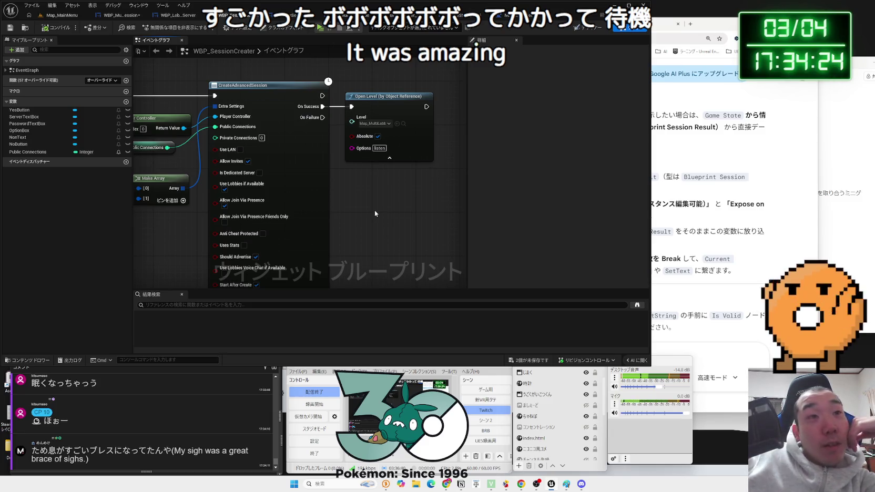
{"action": "left_click_drag", "start_coordinate": [247, 263], "coordinate": [268, 215]}
{"action": "mouse_move", "coordinate": [216, 191]}
{"action": "left_mouse_down"}
{"action": "mouse_move", "coordinate": [262, 262]}
{"action": "mouse_move", "coordinate": [325, 247]}
{"action": "left_mouse_up"}
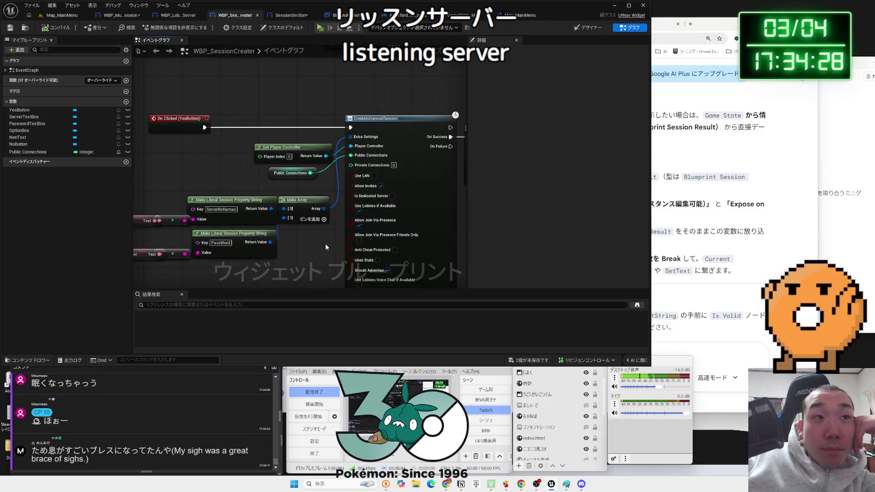
{"action": "scroll", "coordinate": [325, 247], "scroll_direction": "down", "scroll_amount": 2}
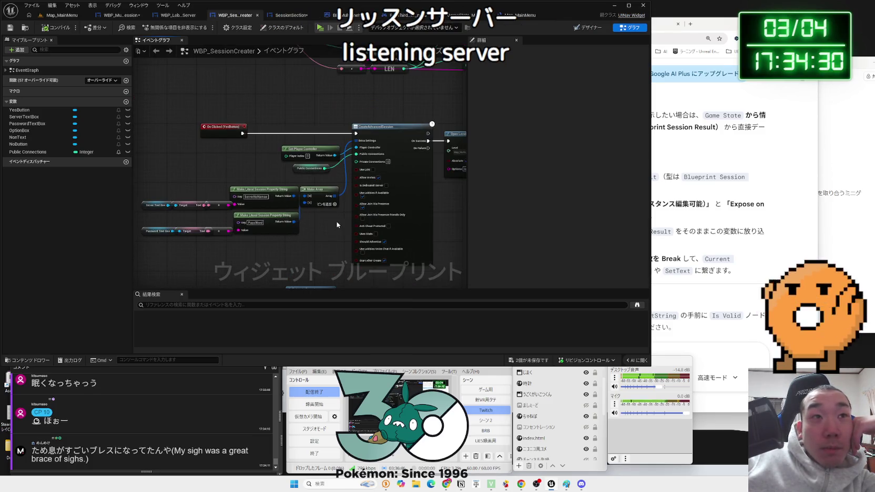
{"action": "left_click", "coordinate": [277, 16]}
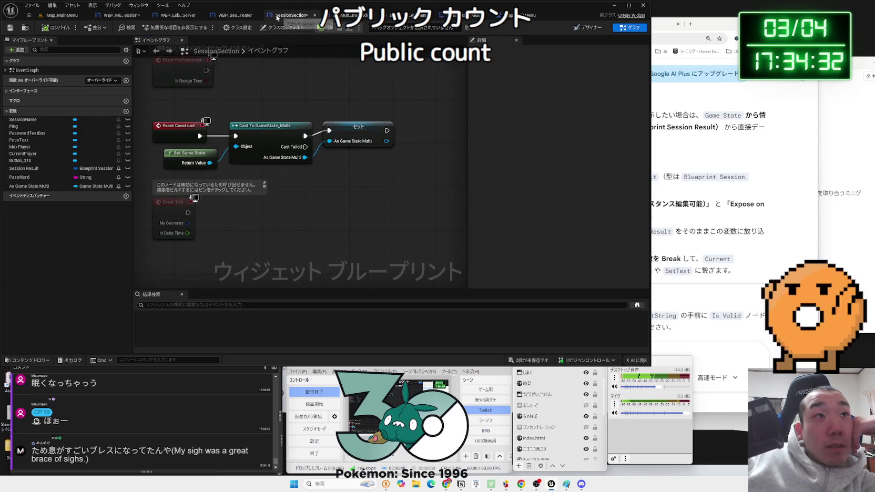
- Delete the Get Game State, Cast To GameState_Multi and Set nodes
{"action": "left_click_drag", "start_coordinate": [368, 179], "coordinate": [190, 147]}
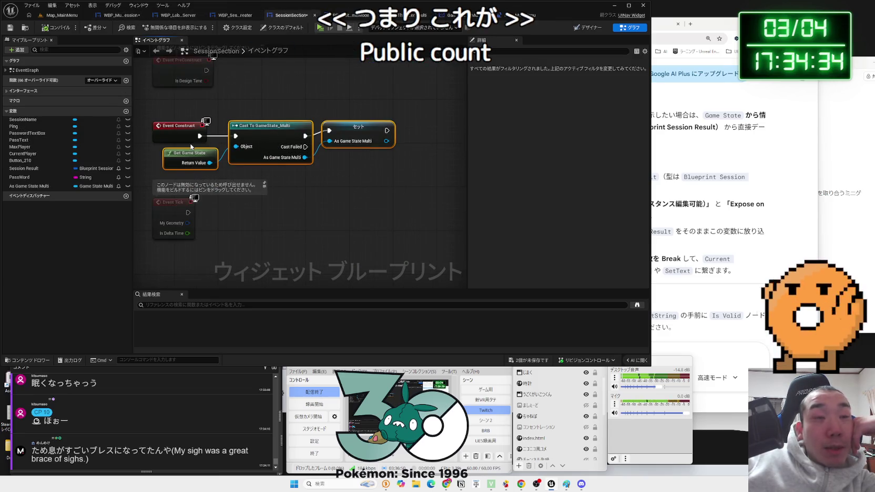
{"action": "key", "text": "Delete"}
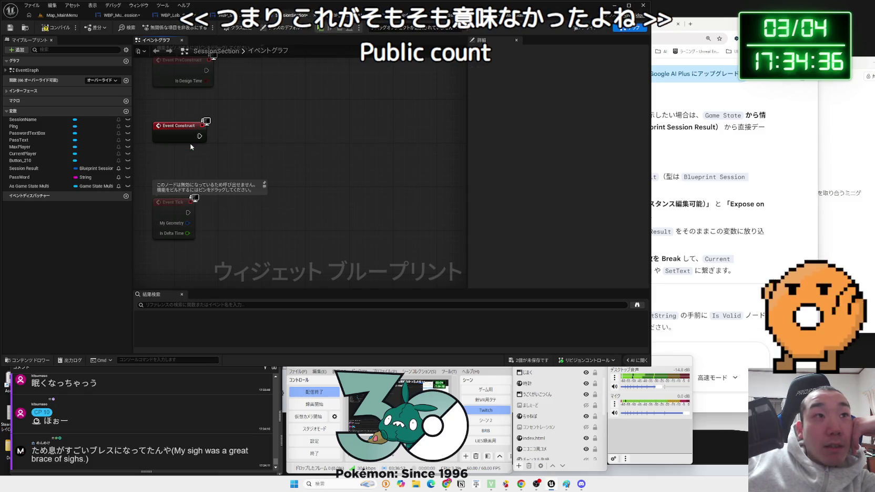
{"action": "scroll", "coordinate": [246, 139], "scroll_direction": "down", "scroll_amount": 3}
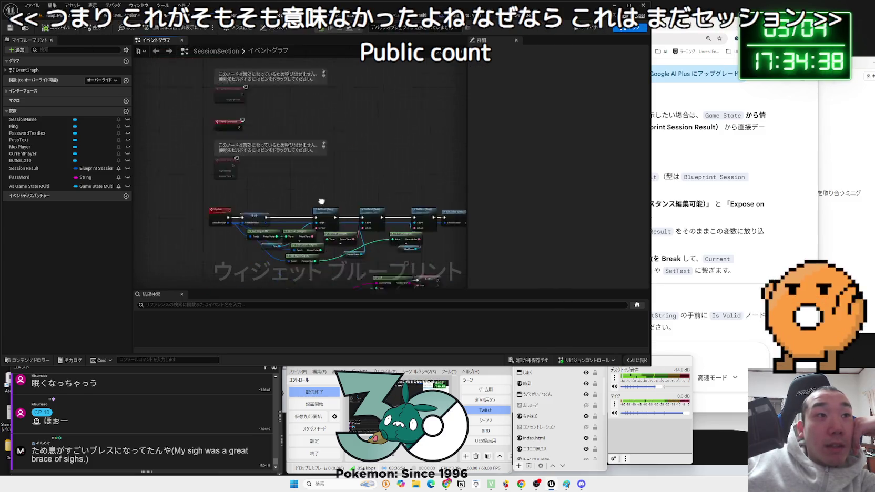
{"action": "scroll", "coordinate": [341, 268], "scroll_direction": "up", "scroll_amount": 3}
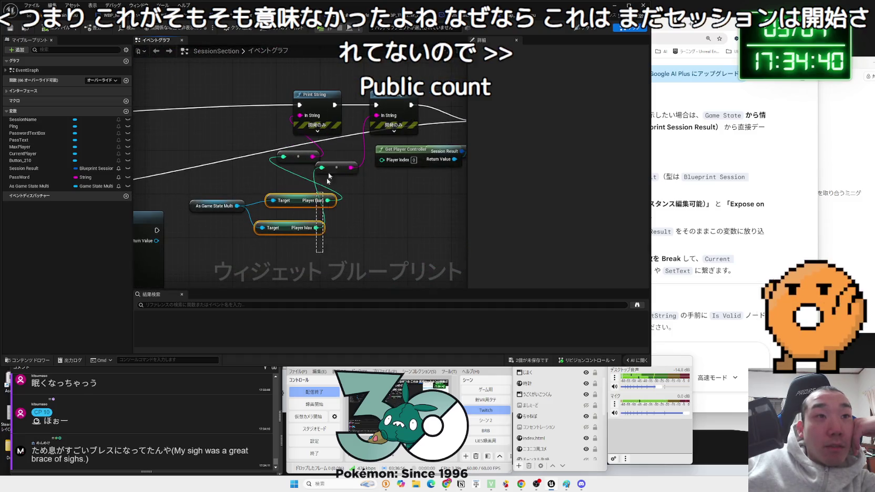
- Delete the Player Num/Max getters and both Print String nodes, then open BP_MultiGameMode's graph
{"action": "mouse_move", "coordinate": [466, 85]}
{"action": "left_mouse_down"}
{"action": "mouse_move", "coordinate": [316, 158]}
{"action": "mouse_move", "coordinate": [226, 222]}
{"action": "mouse_move", "coordinate": [316, 243]}
{"action": "left_mouse_up"}
{"action": "key", "text": "Delete"}
{"action": "mouse_move", "coordinate": [307, 83]}
{"action": "left_mouse_down"}
{"action": "mouse_move", "coordinate": [366, 190]}
{"action": "mouse_move", "coordinate": [374, 190]}
{"action": "left_mouse_up"}
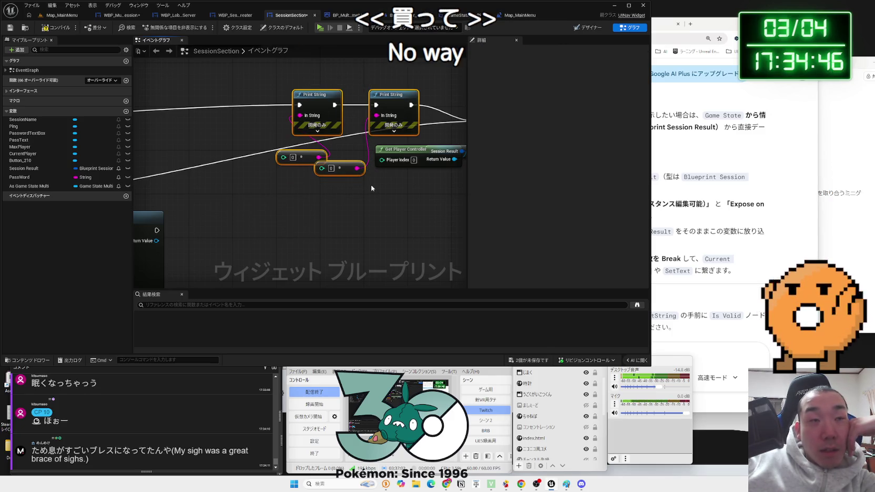
{"action": "key", "text": "Delete"}
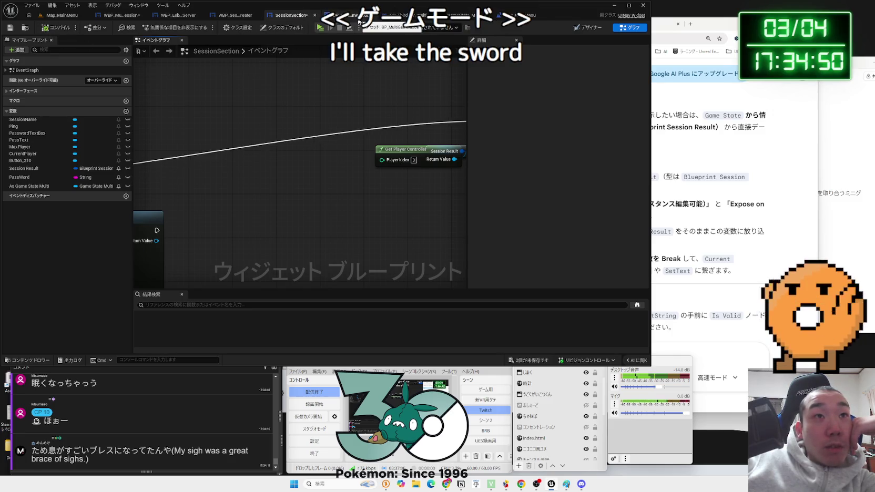
{"action": "left_click", "coordinate": [337, 14]}
{"action": "left_click_drag", "start_coordinate": [273, 159], "coordinate": [304, 197]}
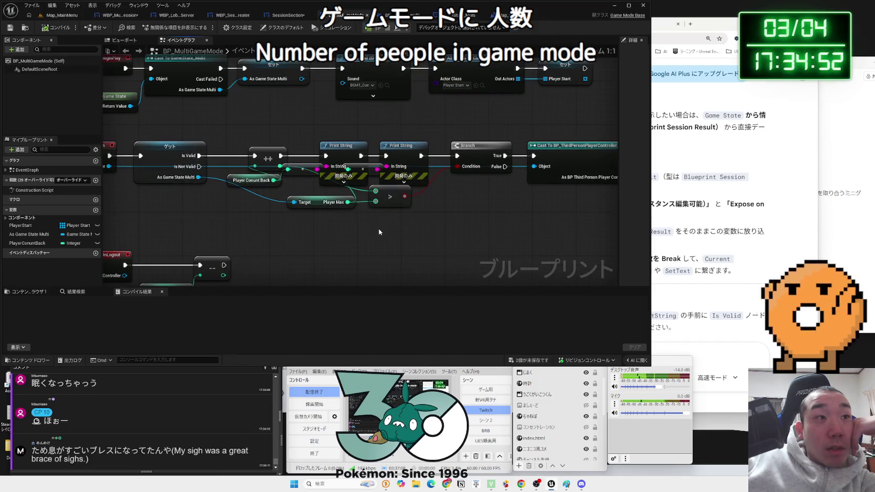
- Inspect OnPostLogin's ++ and Player Conunt Back nodes, then switch to BP_ThirdPersonPlayerController_multi
{"action": "scroll", "coordinate": [304, 197], "scroll_direction": "up", "scroll_amount": 1}
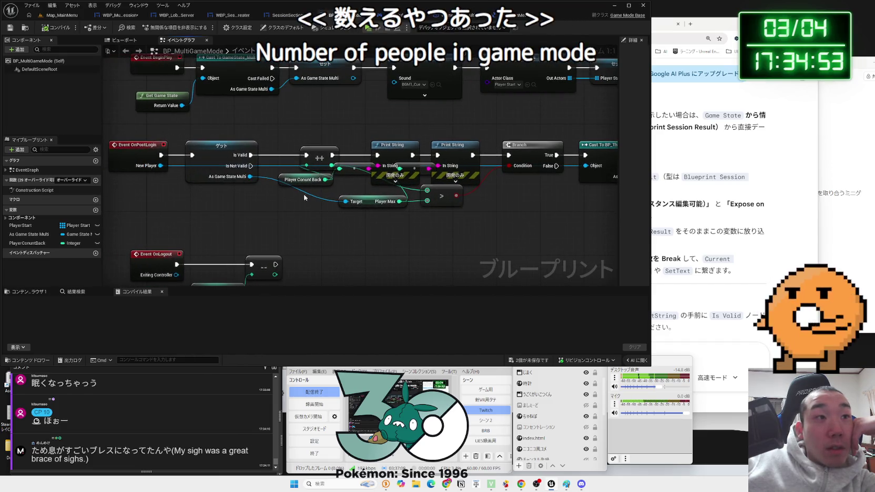
{"action": "left_click_drag", "start_coordinate": [324, 193], "coordinate": [326, 195]}
{"action": "left_click", "coordinate": [334, 198]}
{"action": "left_click", "coordinate": [284, 142]}
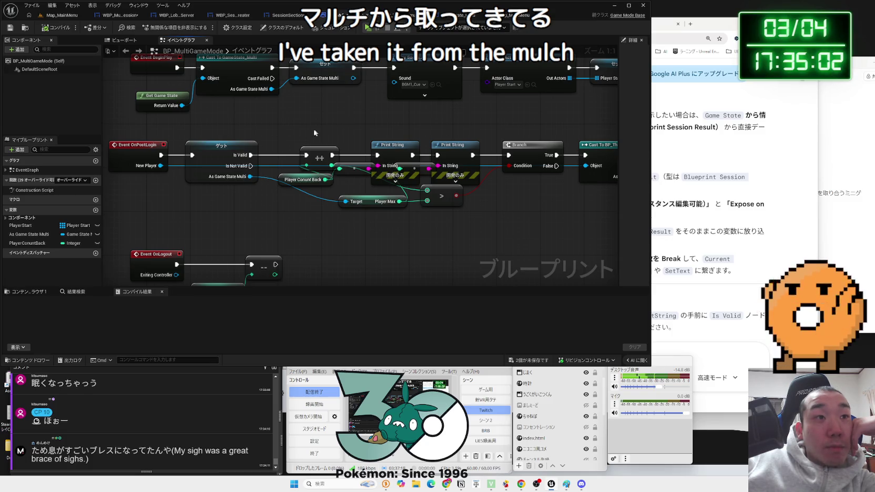
{"action": "left_click_drag", "start_coordinate": [332, 193], "coordinate": [293, 155]}
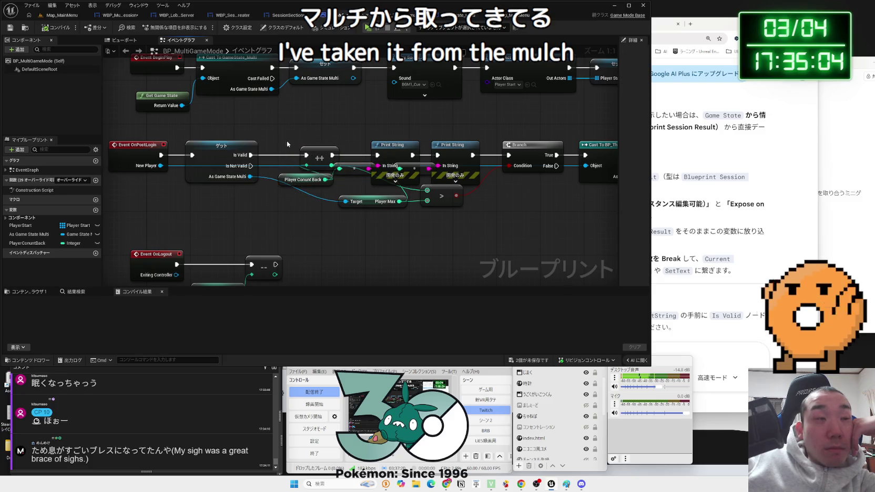
{"action": "left_click", "coordinate": [329, 196]}
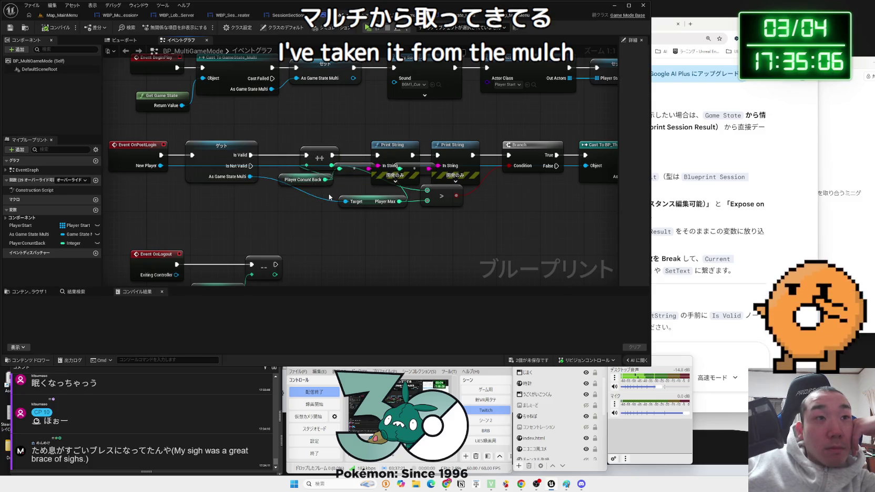
{"action": "left_click_drag", "start_coordinate": [289, 145], "coordinate": [286, 141]}
{"action": "left_click", "coordinate": [284, 138]}
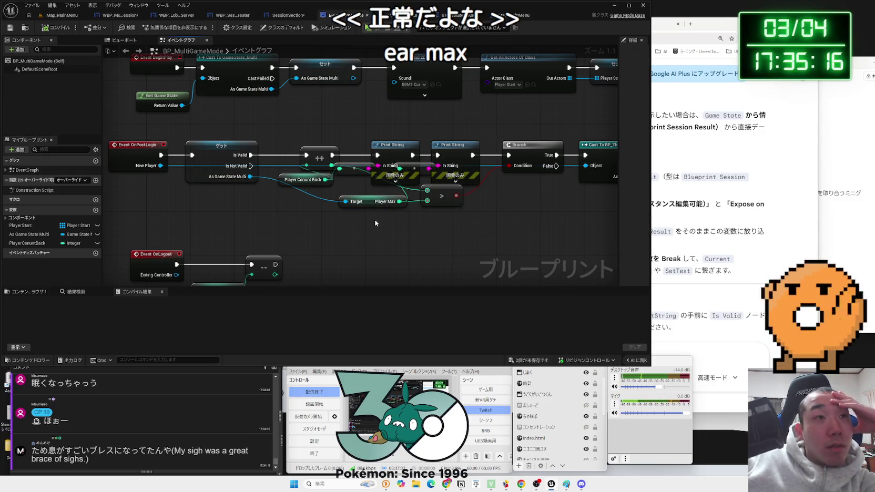
{"action": "left_click", "coordinate": [303, 179]}
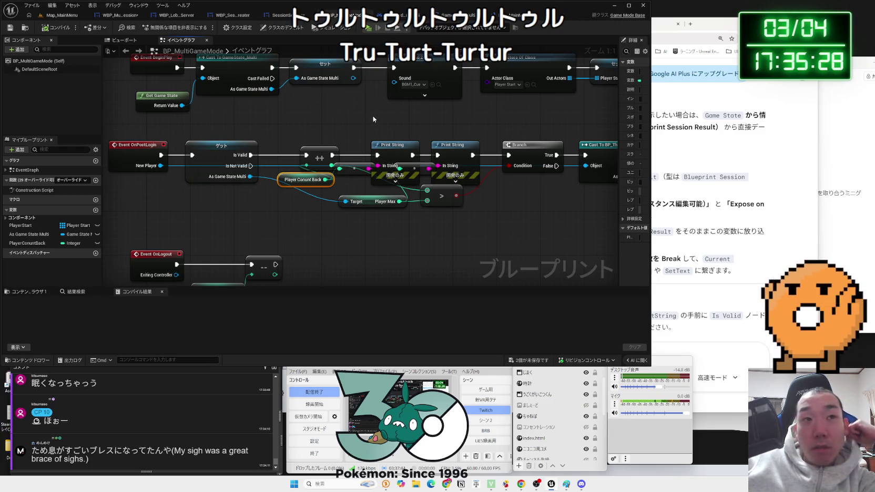
{"action": "key", "text": "ctrl+Tab"}
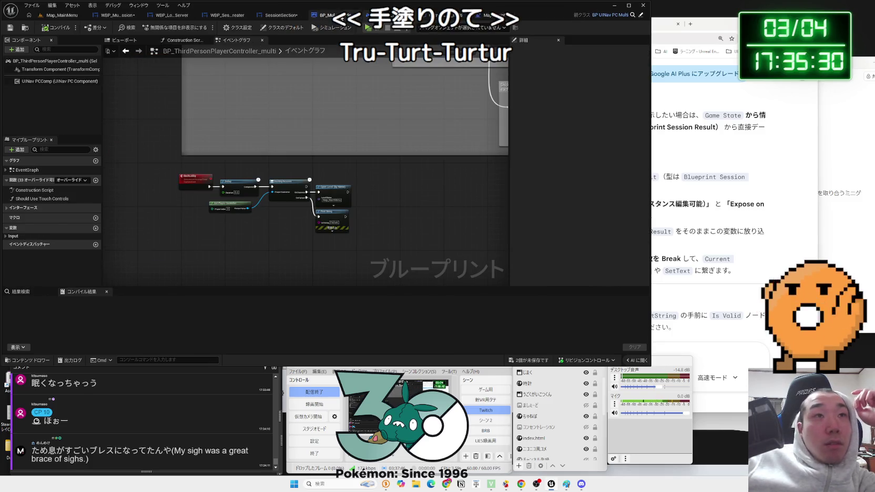
- Look over the GameState_Multi, BP_MultiGameMode and player controller graphs, ending on SessionSection
{"action": "key", "text": "ctrl+Tab"}
{"action": "key", "text": "ctrl+Tab"}
{"action": "key", "text": "ctrl+Tab"}
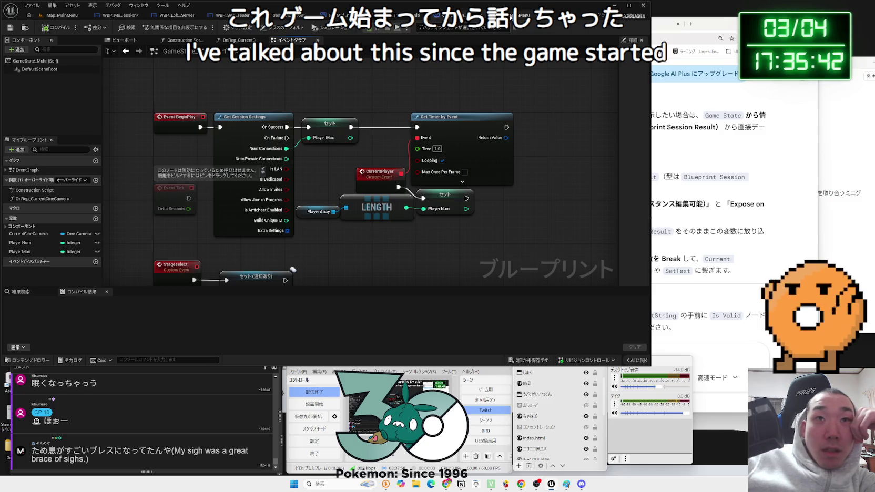
{"action": "left_click", "coordinate": [510, 16]}
{"action": "left_click", "coordinate": [435, 18]}
{"action": "left_click", "coordinate": [336, 15]}
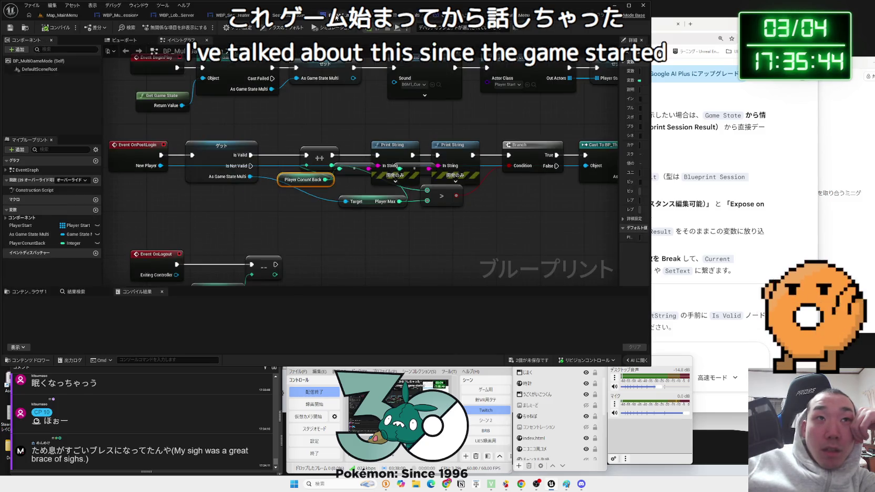
{"action": "scroll", "coordinate": [404, 123], "scroll_direction": "down", "scroll_amount": 3}
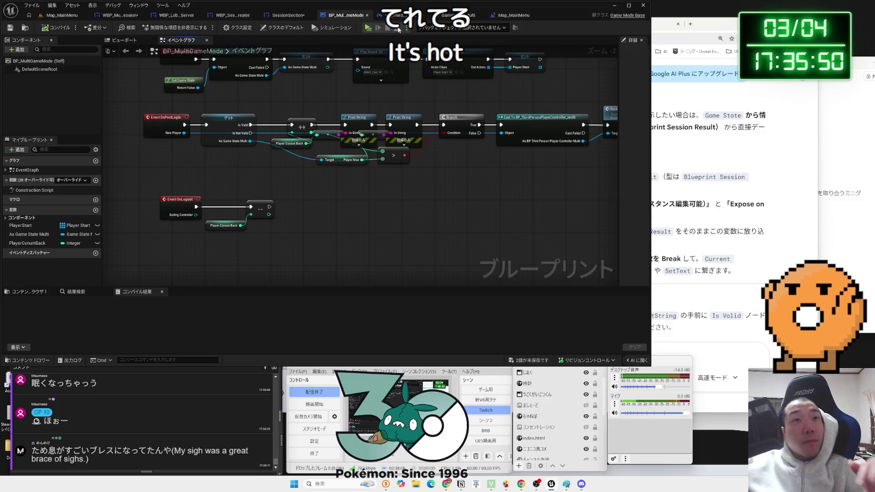
{"action": "left_click", "coordinate": [381, 15]}
{"action": "left_click", "coordinate": [336, 15]}
{"action": "left_click", "coordinate": [282, 15]}
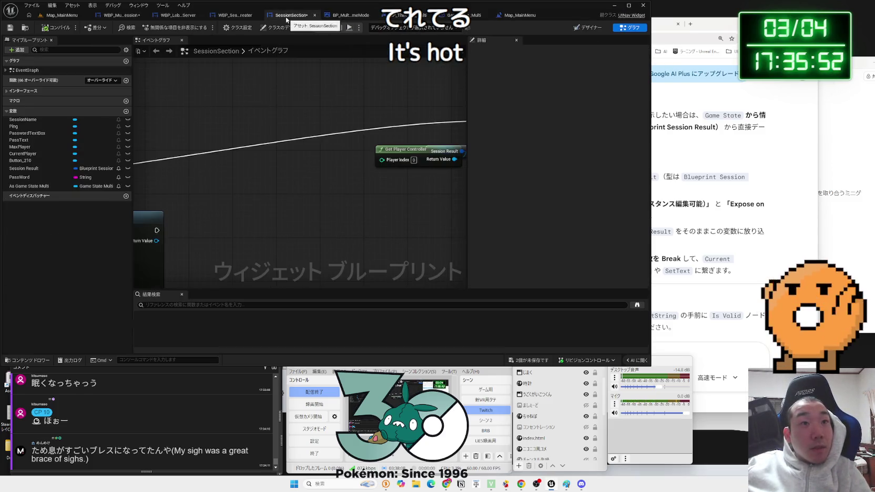
- Pan the SessionSection graph to view the session branch and Update event row
{"action": "scroll", "coordinate": [301, 281], "scroll_direction": "down", "scroll_amount": 3}
{"action": "left_click_drag", "start_coordinate": [301, 280], "coordinate": [218, 211]}
{"action": "left_click_drag", "start_coordinate": [271, 178], "coordinate": [342, 314]}
{"action": "scroll", "coordinate": [307, 224], "scroll_direction": "up", "scroll_amount": 3}
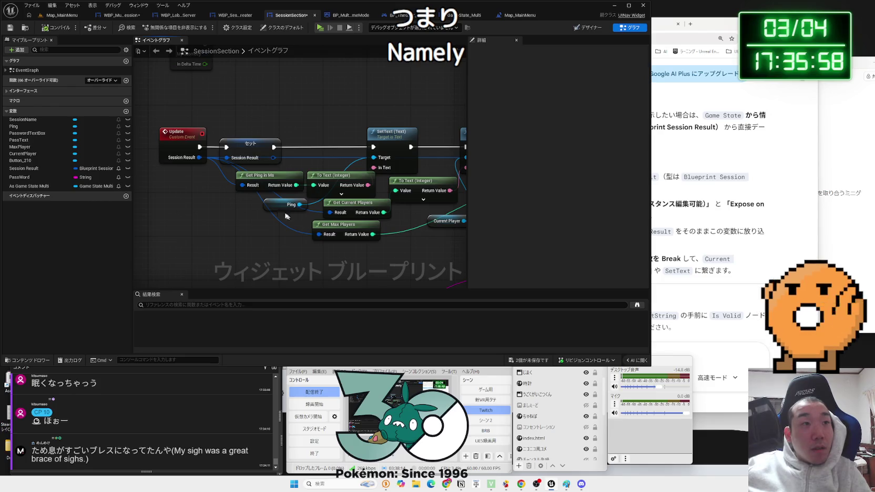
{"action": "scroll", "coordinate": [286, 215], "scroll_direction": "down", "scroll_amount": 3}
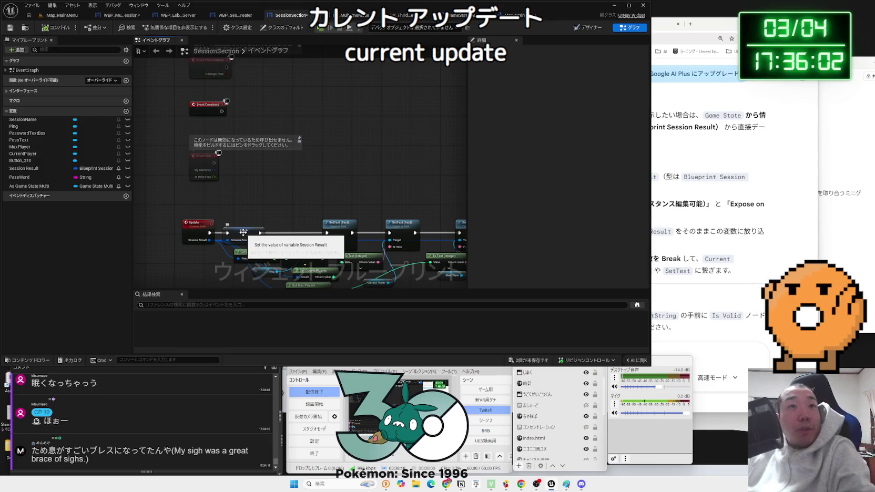
- Go to WBP_MultiSession's event graph and move its For Each Loop node left
{"action": "left_click", "coordinate": [391, 14]}
{"action": "left_click", "coordinate": [389, 15]}
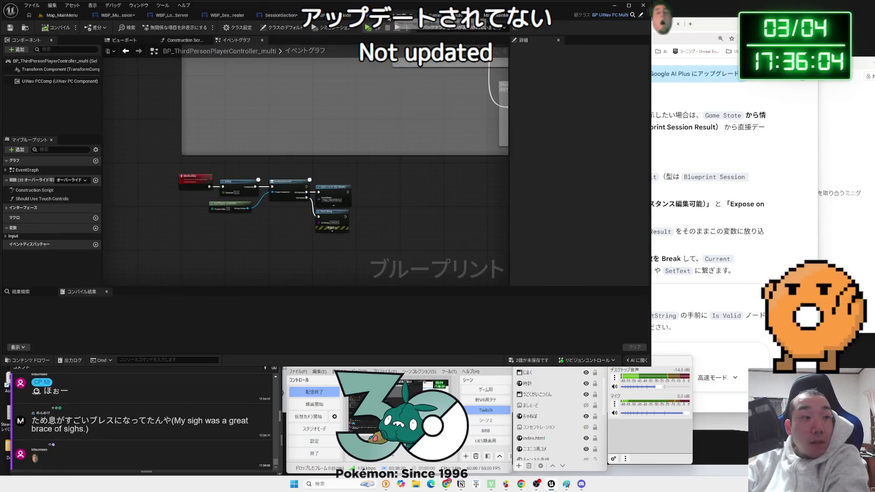
{"action": "left_click", "coordinate": [341, 15]}
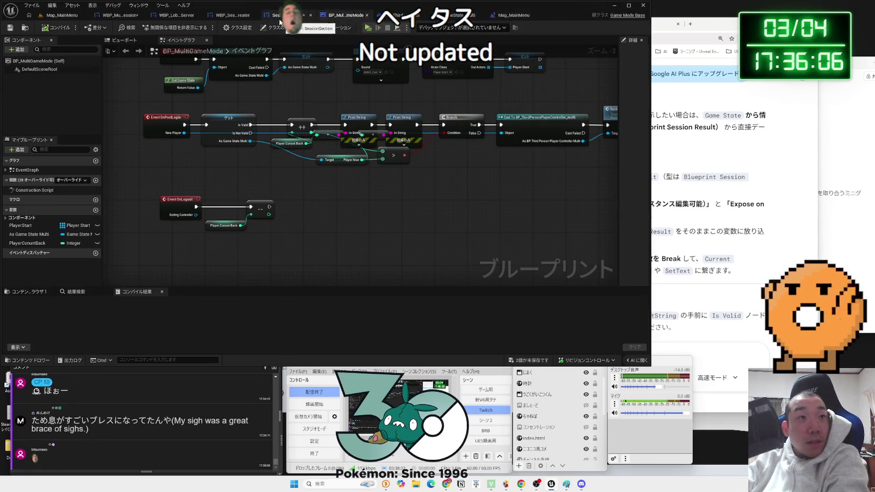
{"action": "left_click", "coordinate": [278, 16]}
{"action": "left_click", "coordinate": [234, 15]}
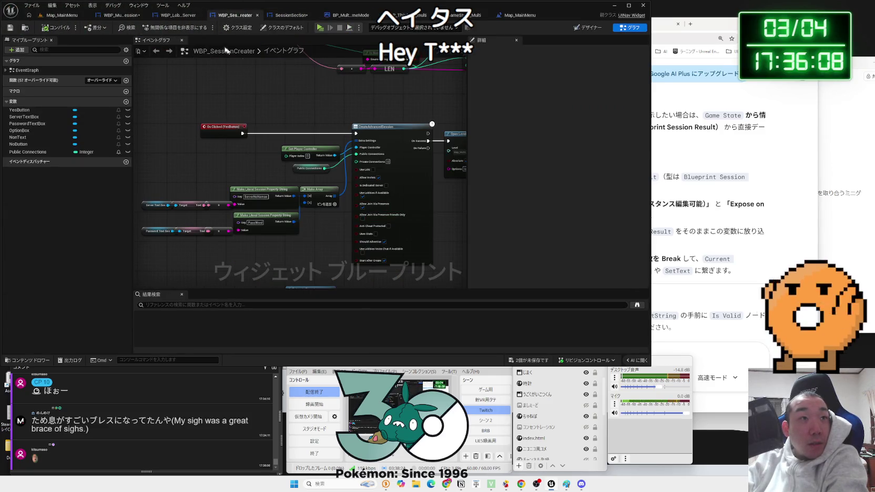
{"action": "left_click", "coordinate": [177, 15]}
{"action": "left_click", "coordinate": [118, 15]}
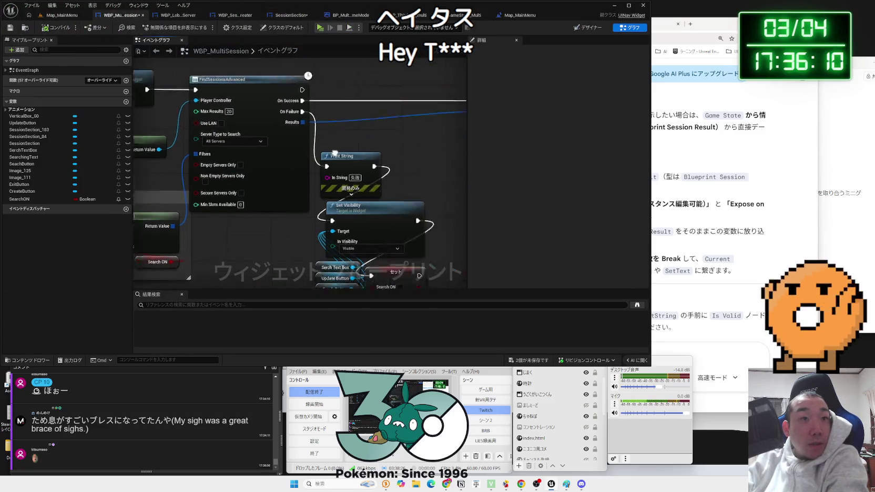
{"action": "scroll", "coordinate": [335, 153], "scroll_direction": "down", "scroll_amount": 3}
{"action": "scroll", "coordinate": [178, 225], "scroll_direction": "up", "scroll_amount": 3}
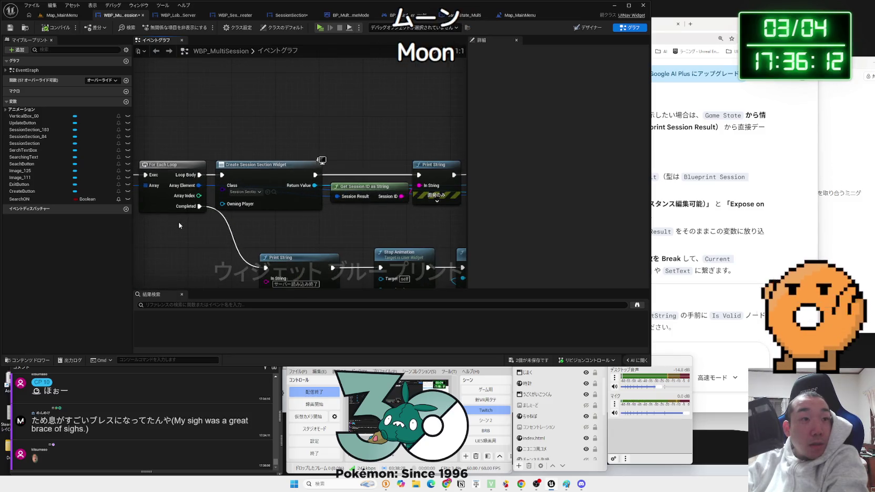
{"action": "left_click_drag", "start_coordinate": [185, 170], "coordinate": [216, 166]}
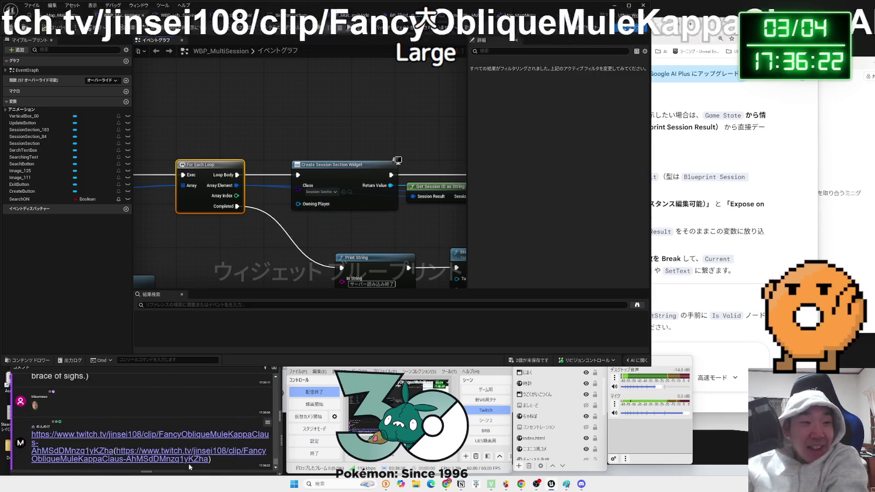
- Watch and close the Twitch clip, then answer YouTube's ad survey to start the lo-fi video
{"action": "left_click", "coordinate": [150, 434]}
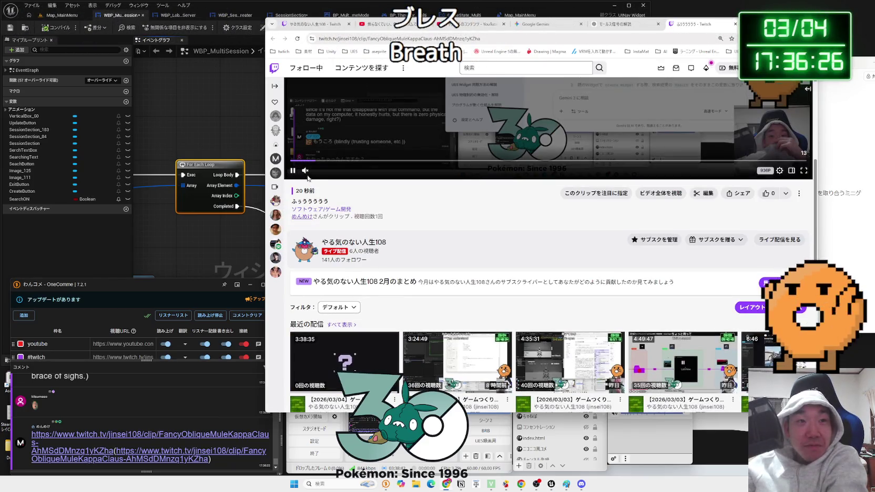
{"action": "scroll", "coordinate": [532, 395], "scroll_direction": "up", "scroll_amount": 4}
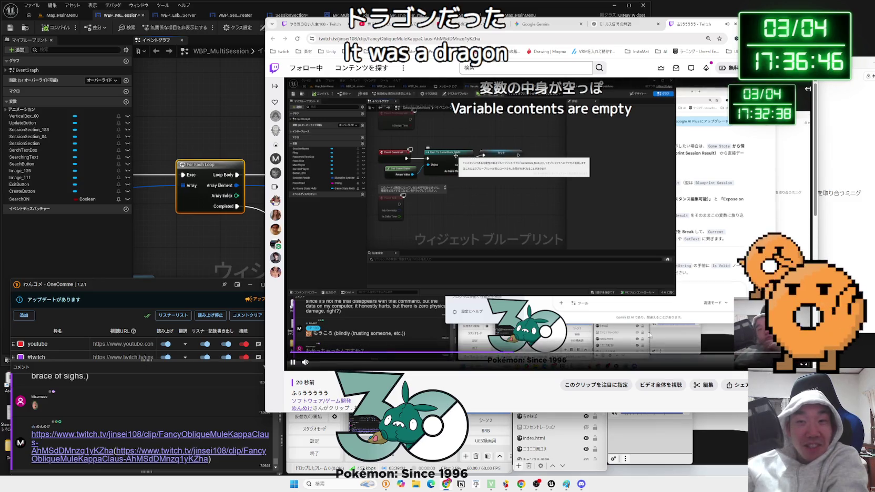
{"action": "scroll", "coordinate": [622, 265], "scroll_direction": "down", "scroll_amount": 3}
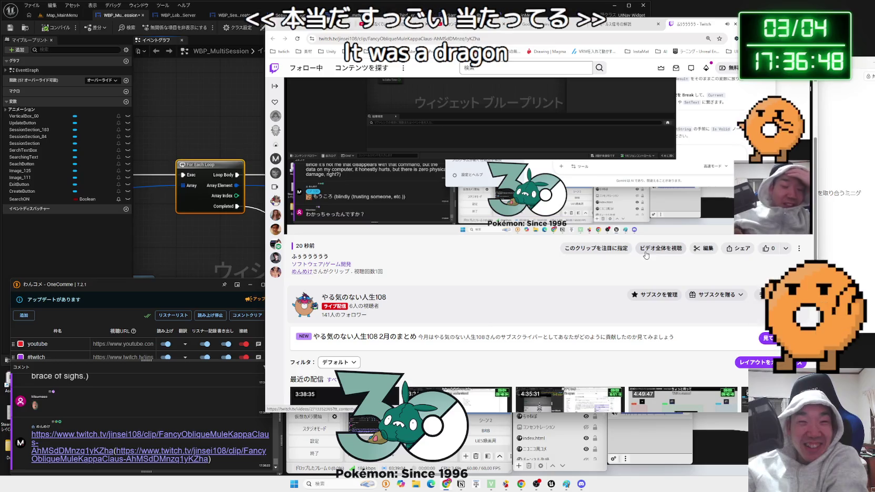
{"action": "scroll", "coordinate": [610, 268], "scroll_direction": "up", "scroll_amount": 3}
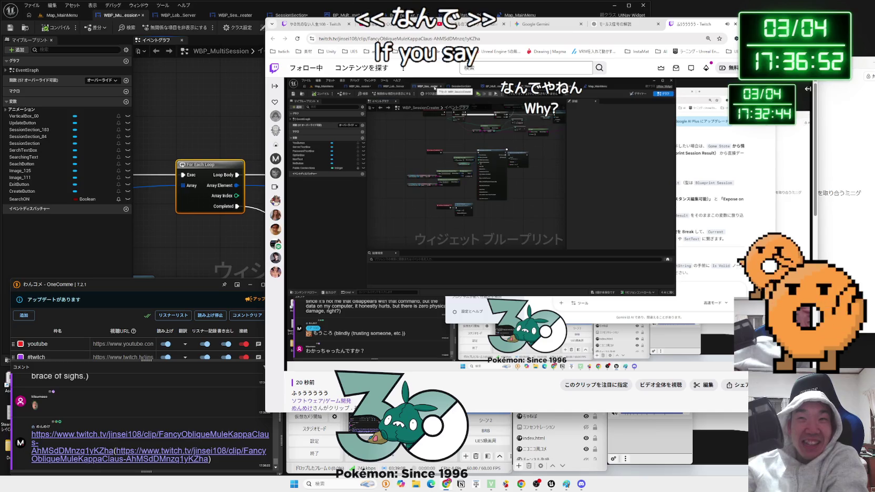
{"action": "left_click", "coordinate": [735, 24]}
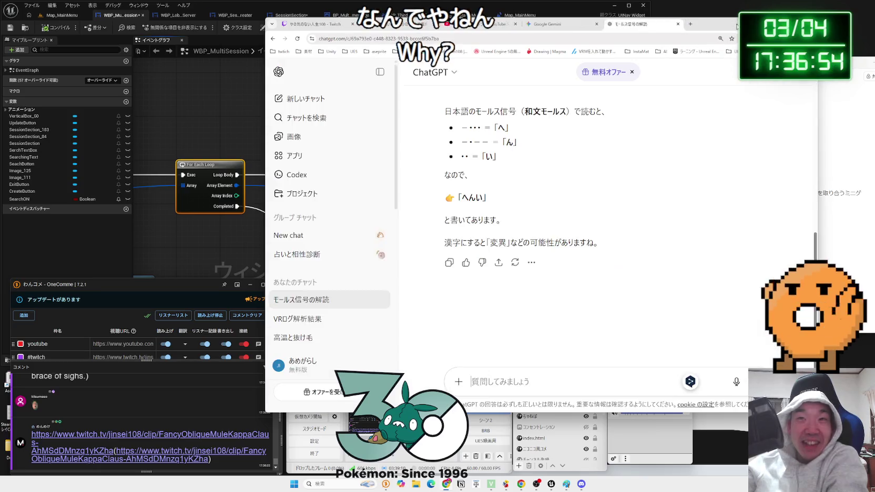
{"action": "key", "text": "ctrl+shift+Tab"}
{"action": "key", "text": "ctrl+shift+Tab"}
{"action": "key", "text": "ctrl+shift+Tab"}
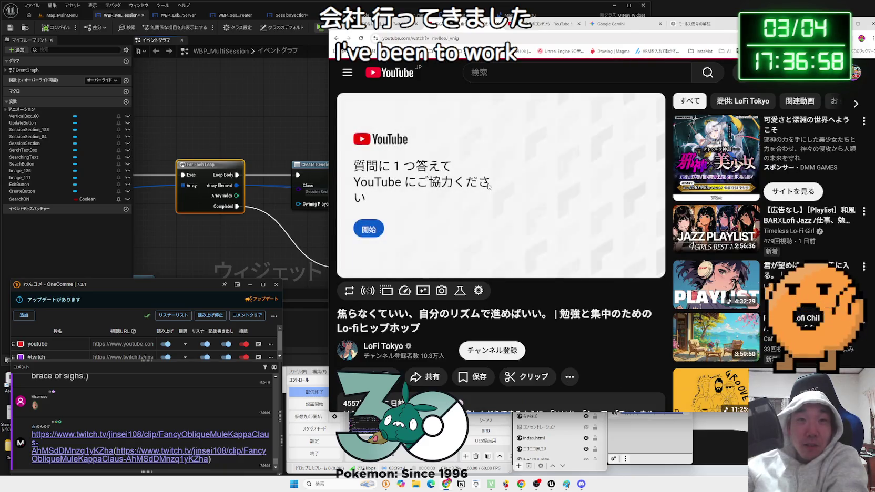
{"action": "left_click", "coordinate": [537, 235]}
{"action": "left_click", "coordinate": [632, 256]}
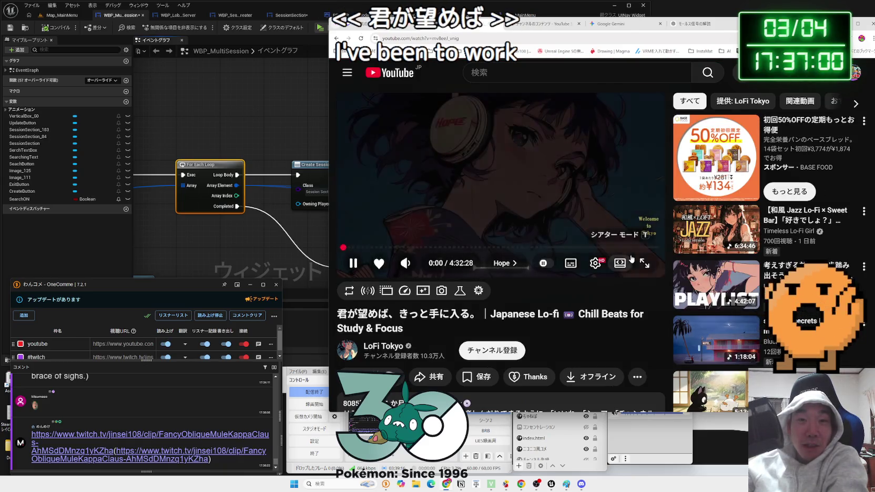
- Back in WBP_MultiSession, reposition Get Session ID as String and select the Add Child to Vertical Box nodes
{"action": "left_click", "coordinate": [248, 256]}
{"action": "left_click_drag", "start_coordinate": [248, 255], "coordinate": [313, 207]}
{"action": "mouse_move", "coordinate": [288, 175]}
{"action": "left_mouse_down"}
{"action": "mouse_move", "coordinate": [278, 192]}
{"action": "mouse_move", "coordinate": [288, 202]}
{"action": "mouse_move", "coordinate": [292, 178]}
{"action": "mouse_move", "coordinate": [281, 179]}
{"action": "mouse_move", "coordinate": [308, 197]}
{"action": "mouse_move", "coordinate": [280, 197]}
{"action": "mouse_move", "coordinate": [288, 173]}
{"action": "left_mouse_up"}
{"action": "left_click_drag", "start_coordinate": [357, 204], "coordinate": [200, 208]}
{"action": "left_click_drag", "start_coordinate": [382, 137], "coordinate": [366, 199]}
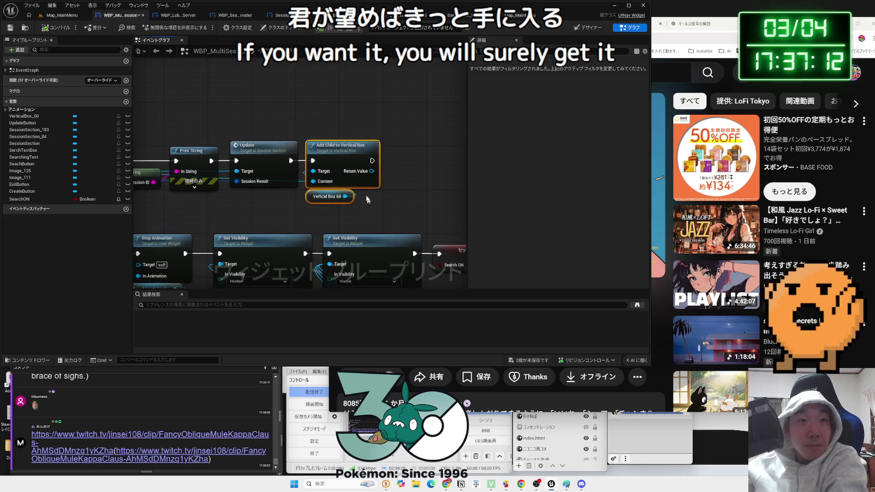
- Review the Add Child to Vertical Box, For Each Loop, Print String and Stop Animation nodes
{"action": "left_click_drag", "start_coordinate": [339, 152], "coordinate": [350, 152]}
{"action": "scroll", "coordinate": [282, 204], "scroll_direction": "down", "scroll_amount": 2}
{"action": "mouse_move", "coordinate": [282, 203]}
{"action": "left_mouse_down"}
{"action": "mouse_move", "coordinate": [446, 154]}
{"action": "mouse_move", "coordinate": [392, 153]}
{"action": "left_mouse_up"}
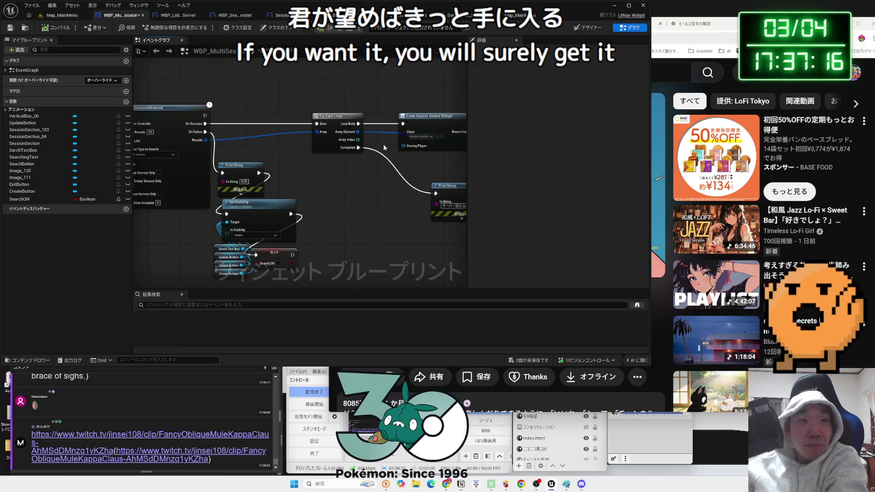
{"action": "left_click_drag", "start_coordinate": [346, 116], "coordinate": [162, 69]}
{"action": "mouse_move", "coordinate": [283, 124]}
{"action": "left_mouse_down"}
{"action": "mouse_move", "coordinate": [406, 194]}
{"action": "mouse_move", "coordinate": [444, 203]}
{"action": "mouse_move", "coordinate": [335, 211]}
{"action": "left_mouse_up"}
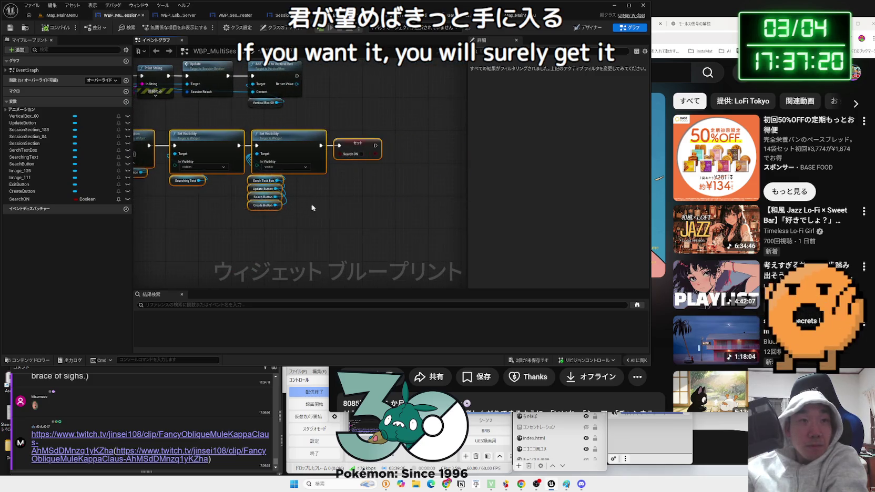
{"action": "left_click_drag", "start_coordinate": [147, 142], "coordinate": [272, 143]}
- Locate the Clear Children node and start a Chrome search for 'clearchilder ue5'
{"action": "left_click", "coordinate": [274, 127]}
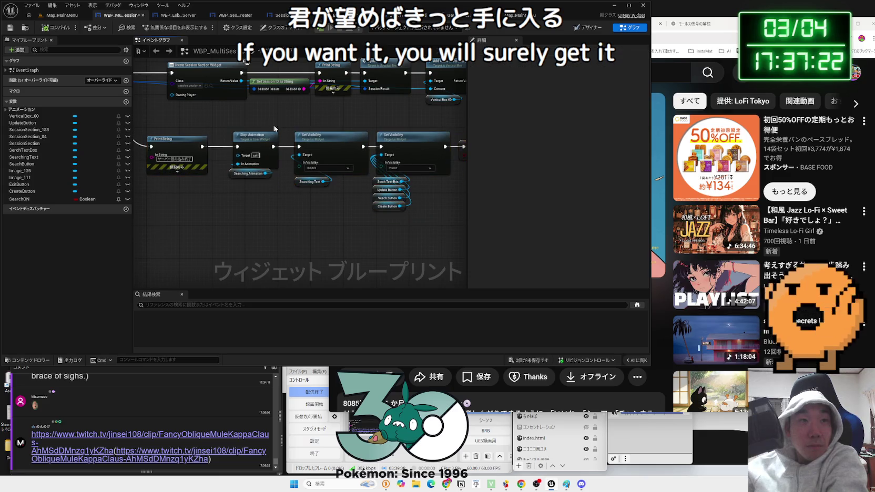
{"action": "mouse_move", "coordinate": [337, 129]}
{"action": "left_mouse_down"}
{"action": "mouse_move", "coordinate": [210, 58]}
{"action": "mouse_move", "coordinate": [345, 147]}
{"action": "left_mouse_up"}
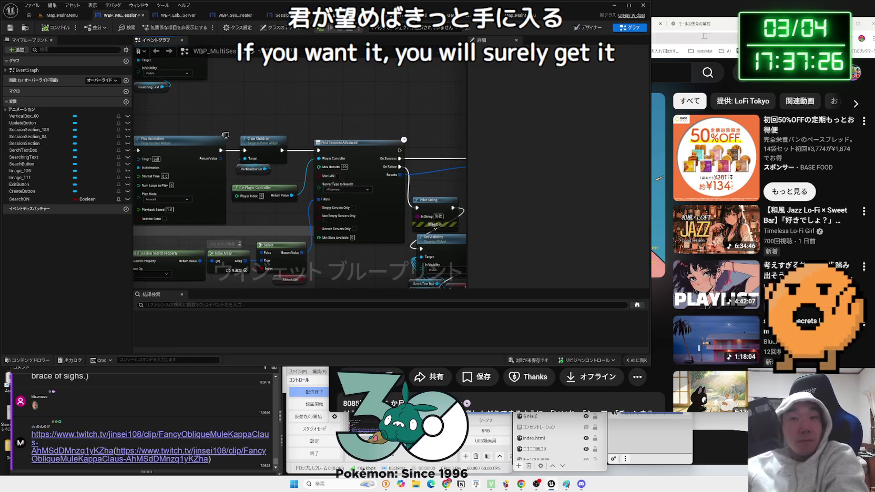
{"action": "left_click", "coordinate": [446, 483]}
{"action": "type", "text": "clearchi"}
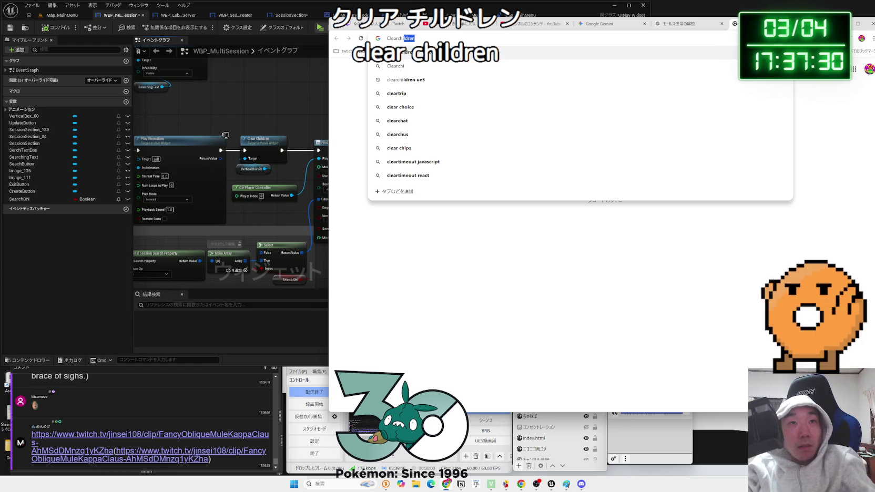
{"action": "type", "text": "lder"}
{"action": "type", "text": " ue5"}
- Read the ueHow Clear Children reference from the search results, then back out of it
{"action": "key", "text": "Return"}
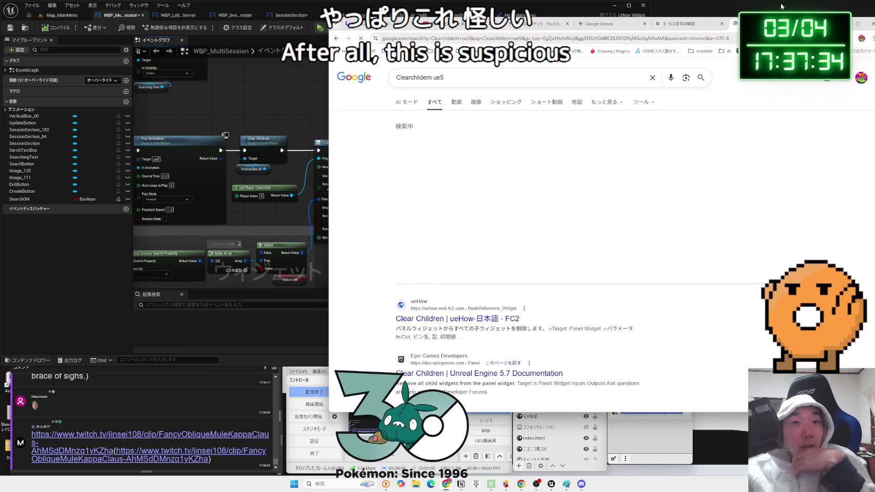
{"action": "left_click", "coordinate": [504, 316]}
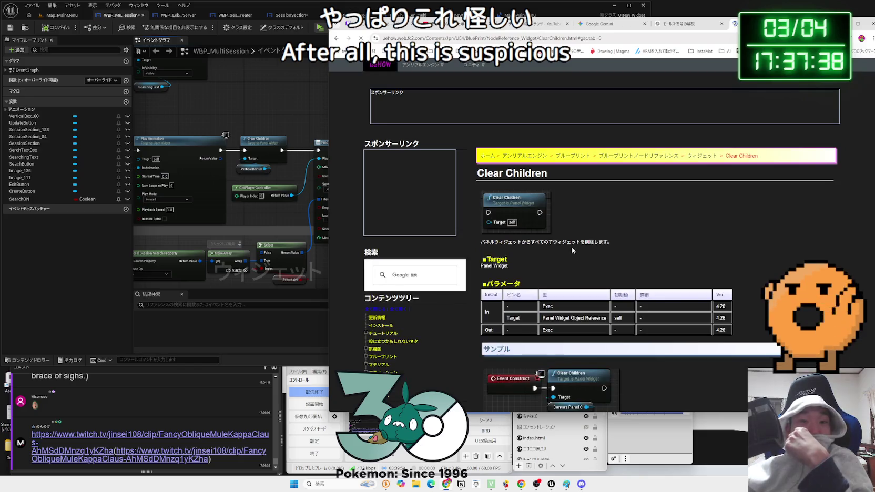
{"action": "scroll", "coordinate": [572, 250], "scroll_direction": "down", "scroll_amount": 3}
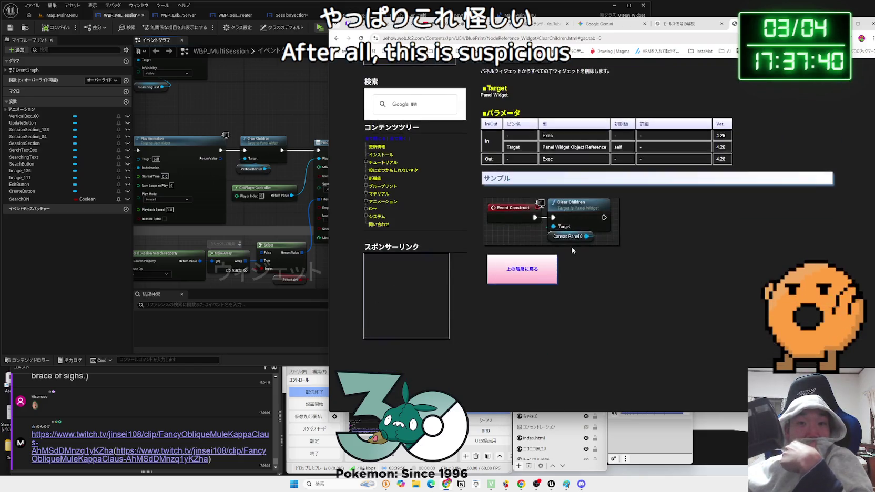
{"action": "key", "text": "alt+Left"}
{"action": "scroll", "coordinate": [573, 250], "scroll_direction": "down", "scroll_amount": 5}
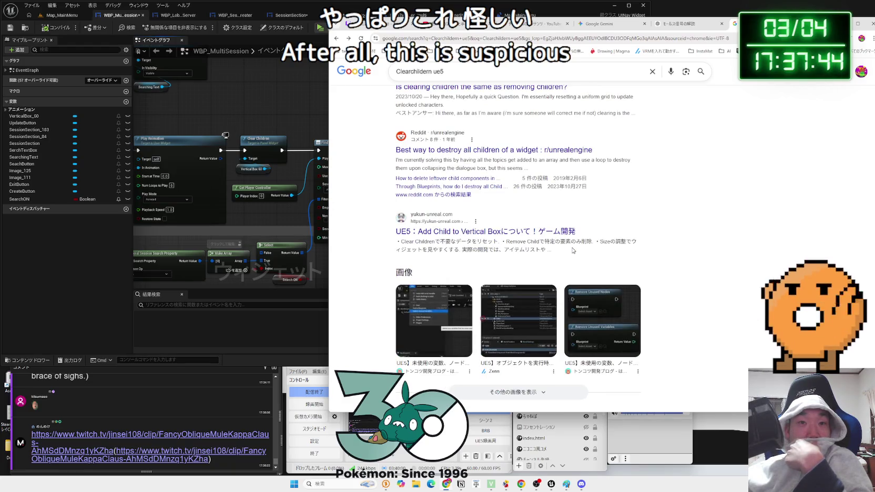
{"action": "key", "text": "alt+Left"}
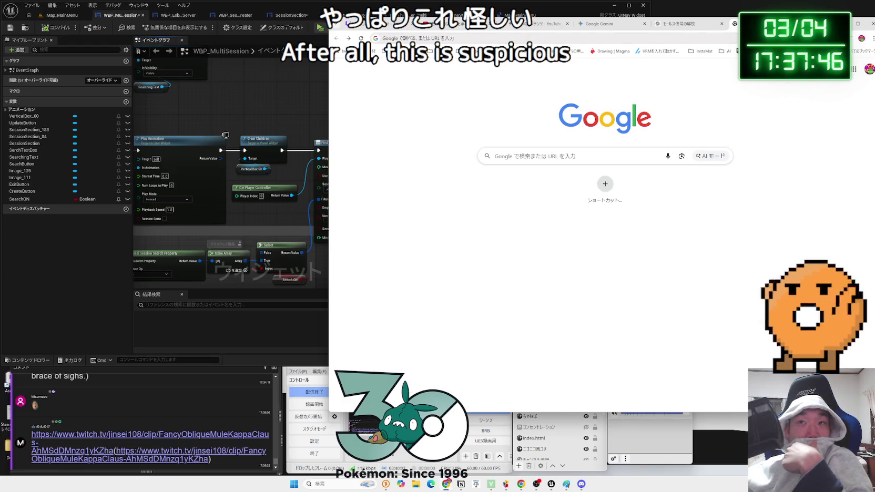
- Return to WBP_MultiSession and view FindSessionsAdvanced's outputs and the For Each Loop
{"action": "key", "text": "alt+Left"}
{"action": "left_click", "coordinate": [610, 24]}
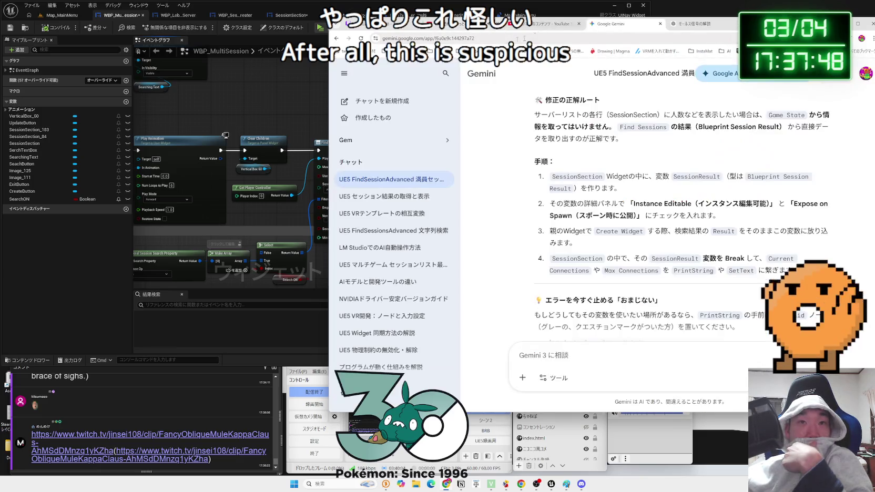
{"action": "left_click", "coordinate": [247, 106]}
{"action": "left_click_drag", "start_coordinate": [260, 207], "coordinate": [142, 178]}
{"action": "mouse_move", "coordinate": [389, 242]}
{"action": "left_mouse_down"}
{"action": "mouse_move", "coordinate": [322, 210]}
{"action": "mouse_move", "coordinate": [318, 163]}
{"action": "left_mouse_up"}
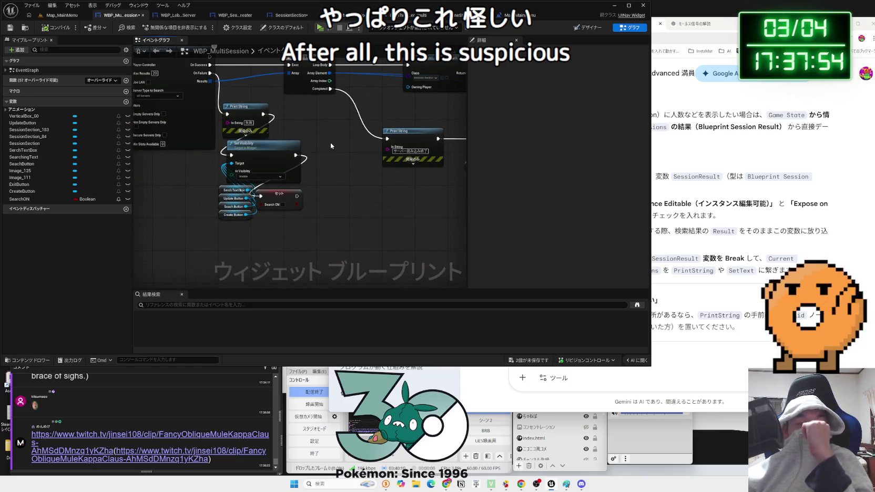
- Switch from the widget creation chain to SessionSection's graph and zoom in on its OnTextChanged and JoinSession nodes
{"action": "left_click_drag", "start_coordinate": [411, 133], "coordinate": [306, 239]}
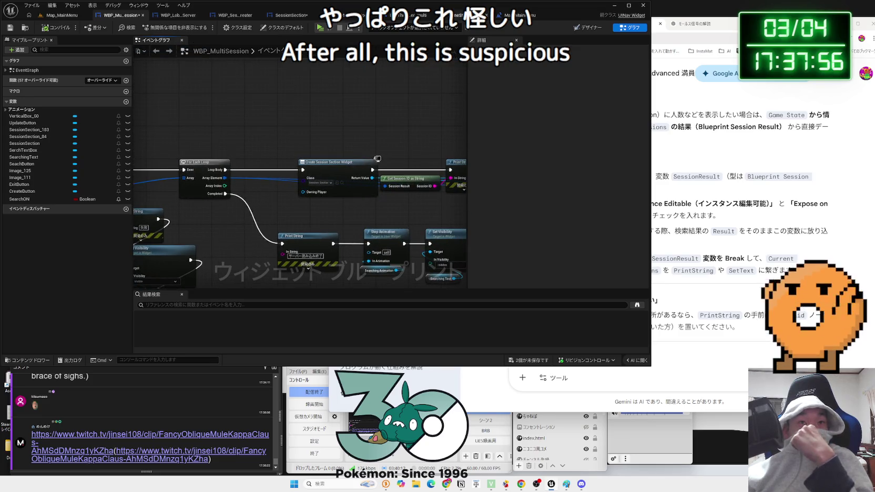
{"action": "left_click", "coordinate": [420, 19]}
{"action": "left_click", "coordinate": [284, 15]}
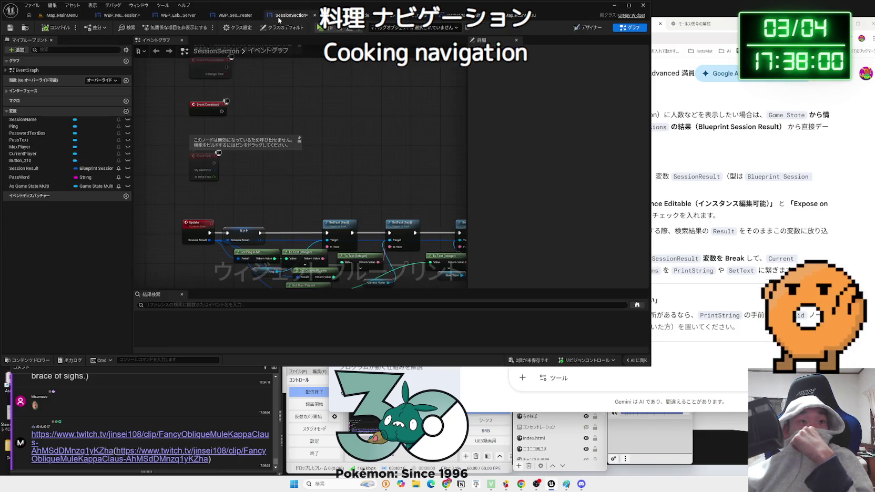
{"action": "left_click_drag", "start_coordinate": [349, 157], "coordinate": [305, 77]}
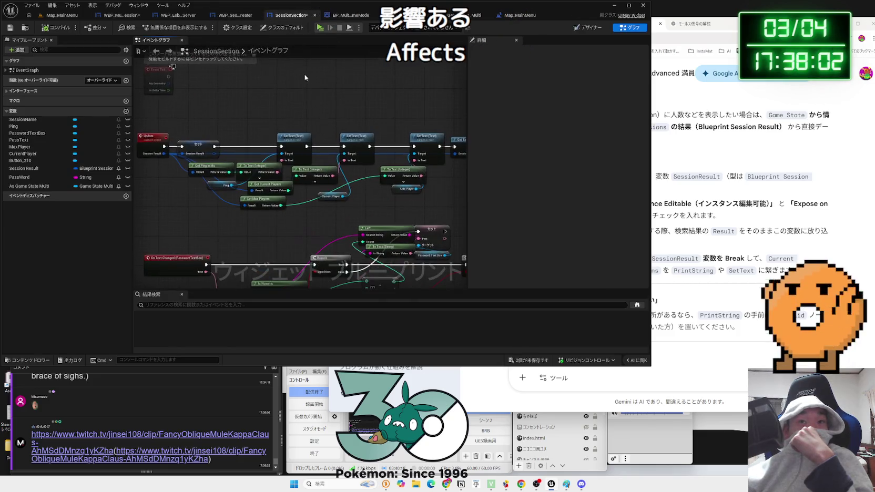
{"action": "mouse_move", "coordinate": [298, 223]}
{"action": "left_mouse_down"}
{"action": "mouse_move", "coordinate": [279, 141]}
{"action": "mouse_move", "coordinate": [363, 200]}
{"action": "mouse_move", "coordinate": [209, 193]}
{"action": "mouse_move", "coordinate": [237, 149]}
{"action": "mouse_move", "coordinate": [460, 158]}
{"action": "left_mouse_up"}
{"action": "scroll", "coordinate": [237, 149], "scroll_direction": "up", "scroll_amount": 2}
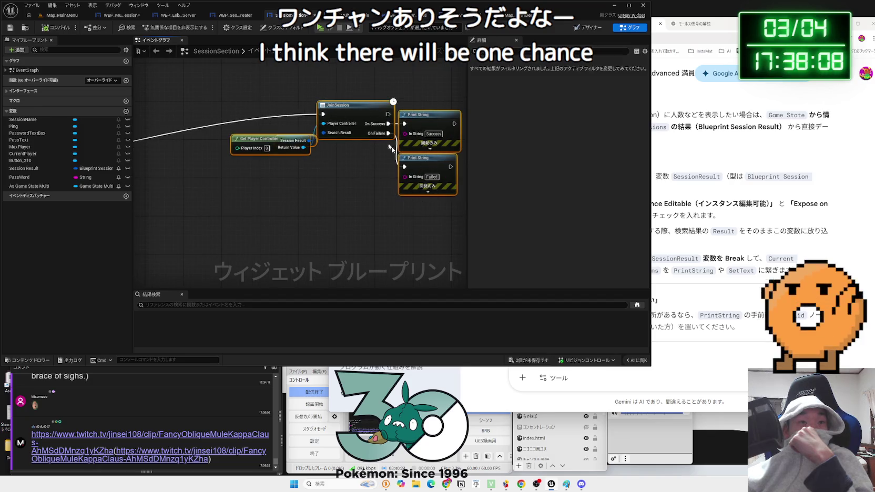
- Add an Is Valid Session check fed by the Session Result getter
{"action": "left_click", "coordinate": [258, 136]}
{"action": "mouse_move", "coordinate": [259, 136]}
{"action": "left_mouse_down"}
{"action": "mouse_move", "coordinate": [299, 181]}
{"action": "mouse_move", "coordinate": [297, 191]}
{"action": "left_mouse_up"}
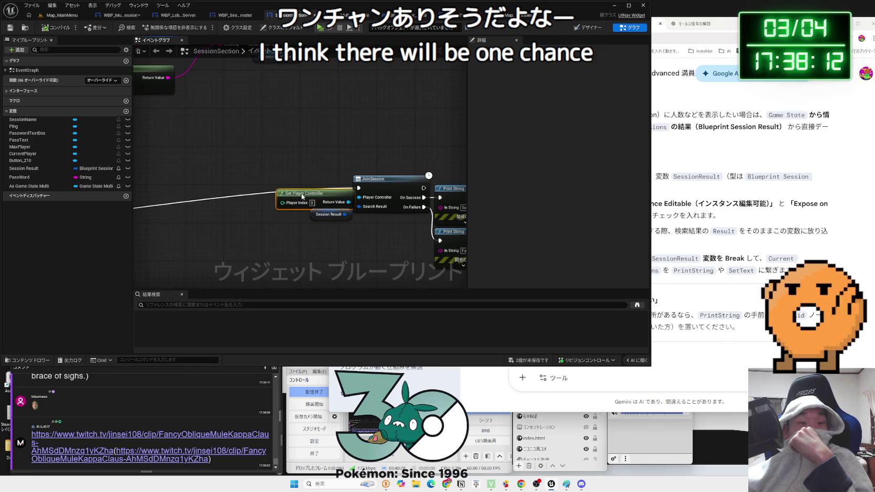
{"action": "left_click", "coordinate": [317, 218]}
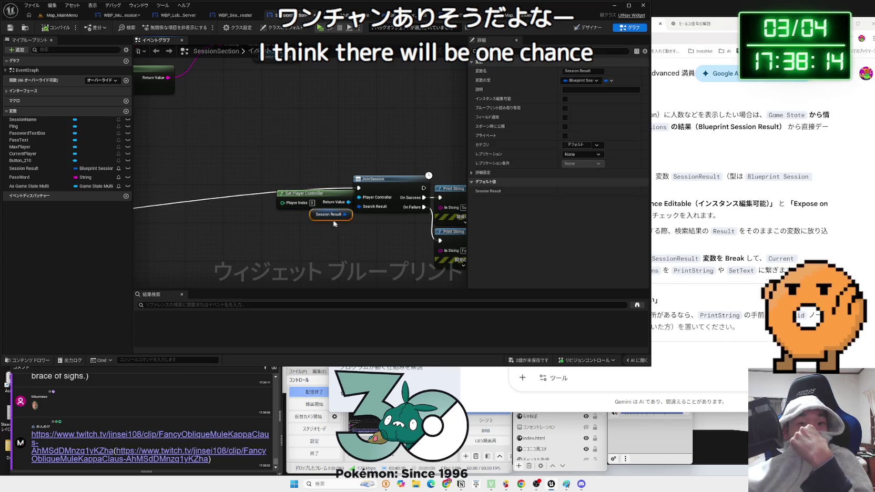
{"action": "left_click_drag", "start_coordinate": [325, 220], "coordinate": [239, 250]}
{"action": "right_click", "coordinate": [239, 250]}
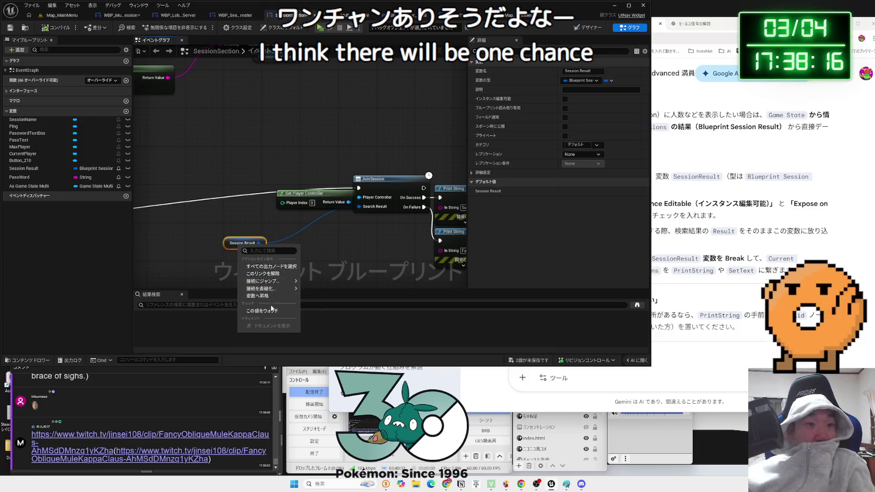
{"action": "left_click", "coordinate": [208, 286]}
{"action": "left_click_drag", "start_coordinate": [259, 243], "coordinate": [279, 237]}
{"action": "type", "text": "is valid"}
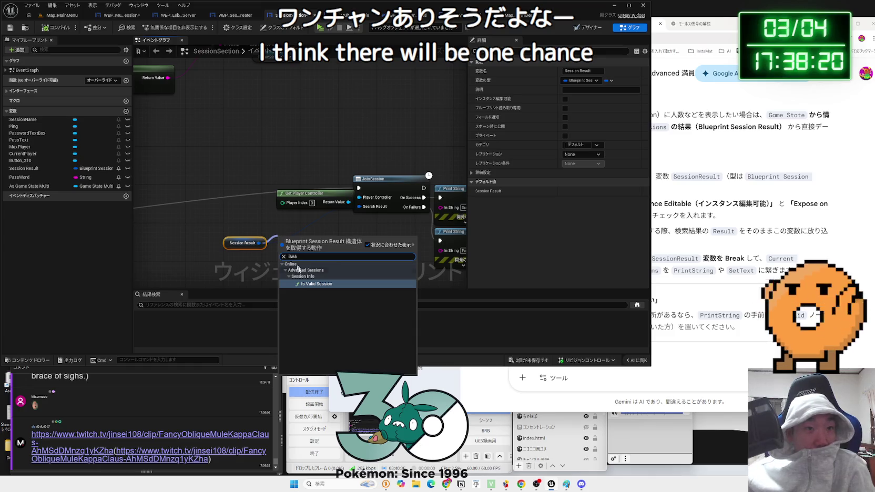
{"action": "left_click", "coordinate": [316, 286]}
- Add a Branch on Is Valid Session's result and route execution through it before JoinSession
{"action": "right_click", "coordinate": [300, 236]}
{"action": "key", "text": "Escape"}
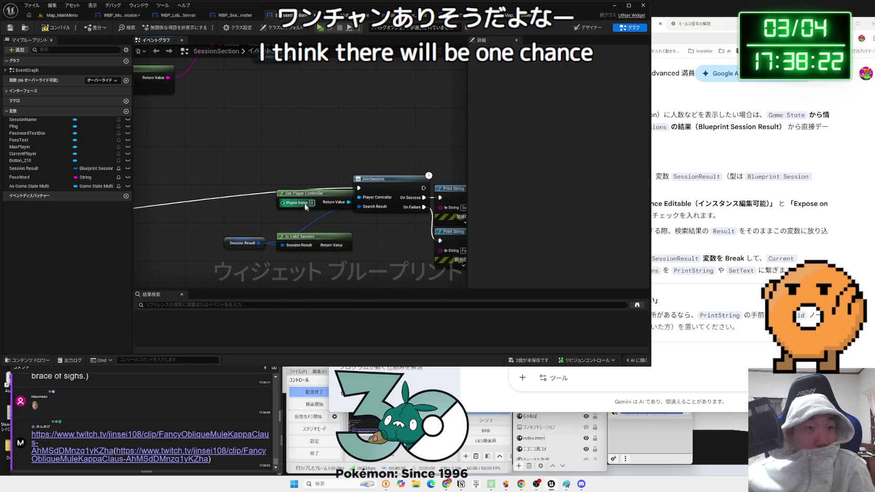
{"action": "left_click_drag", "start_coordinate": [305, 193], "coordinate": [228, 202]}
{"action": "mouse_move", "coordinate": [322, 243]}
{"action": "left_mouse_down"}
{"action": "mouse_move", "coordinate": [303, 243]}
{"action": "mouse_move", "coordinate": [322, 221]}
{"action": "mouse_move", "coordinate": [318, 187]}
{"action": "left_mouse_up"}
{"action": "type", "text": "branch"}
{"action": "key", "text": "Return"}
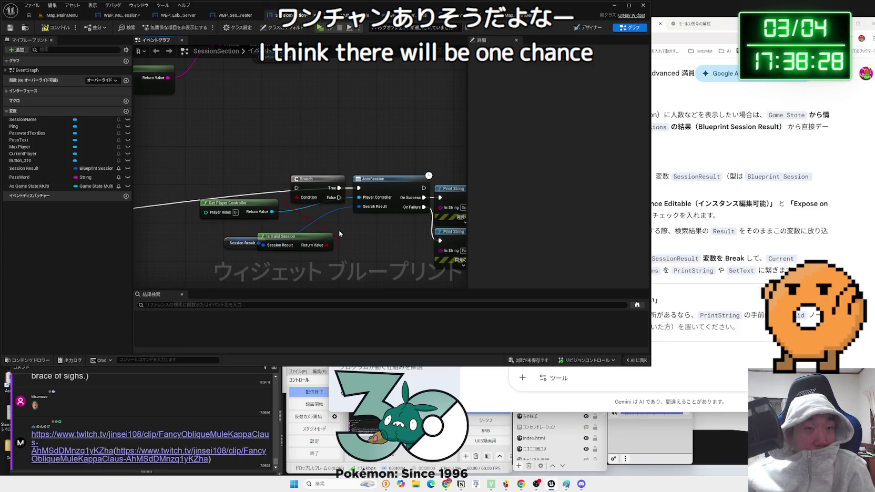
{"action": "scroll", "coordinate": [339, 229], "scroll_direction": "down", "scroll_amount": 2}
{"action": "mouse_move", "coordinate": [363, 193]}
{"action": "left_mouse_down"}
{"action": "mouse_move", "coordinate": [129, 212]}
{"action": "mouse_move", "coordinate": [164, 210]}
{"action": "left_mouse_up"}
- Tidy the Session Result getter beside the Branch and JoinSession nodes, then view the Update chain
{"action": "left_click_drag", "start_coordinate": [306, 170], "coordinate": [465, 242]}
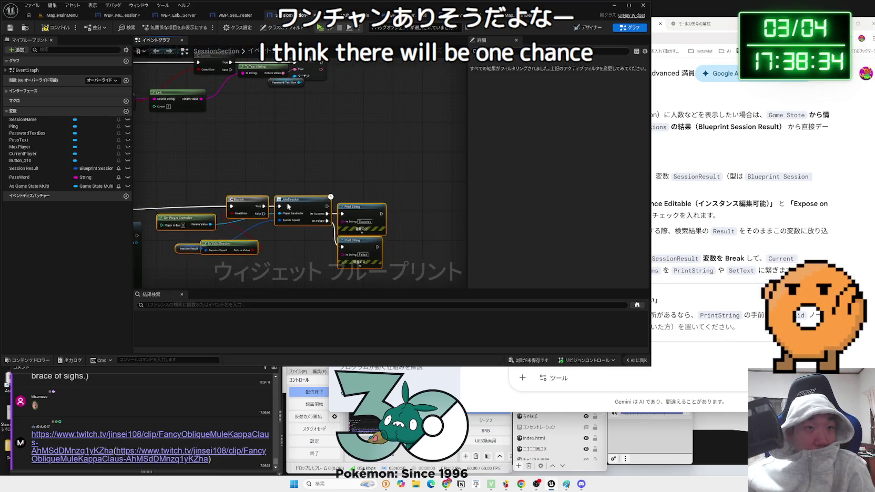
{"action": "left_click", "coordinate": [261, 232]}
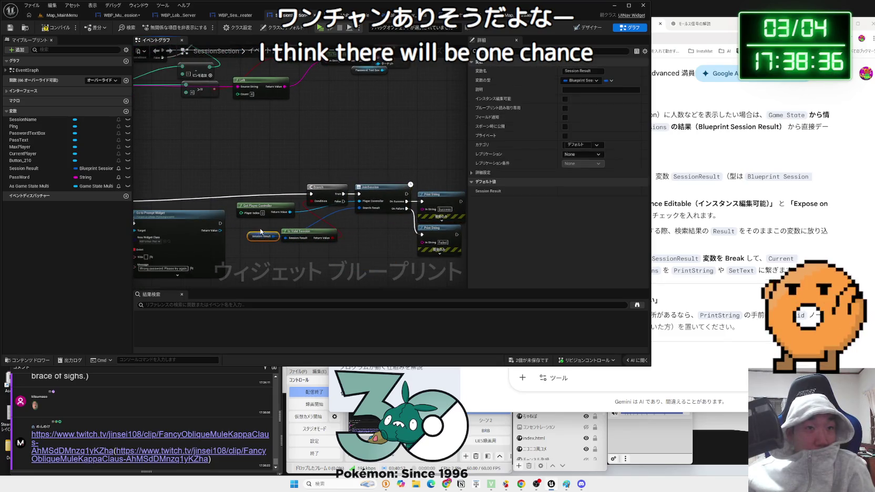
{"action": "left_click_drag", "start_coordinate": [260, 232], "coordinate": [253, 228]}
{"action": "left_click", "coordinate": [261, 227]}
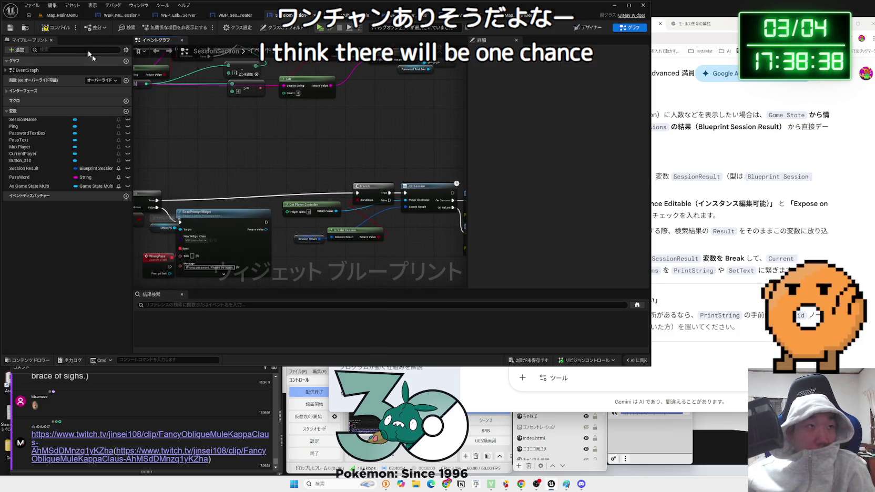
{"action": "left_click_drag", "start_coordinate": [205, 87], "coordinate": [287, 215]}
{"action": "scroll", "coordinate": [286, 216], "scroll_direction": "up", "scroll_amount": 3}
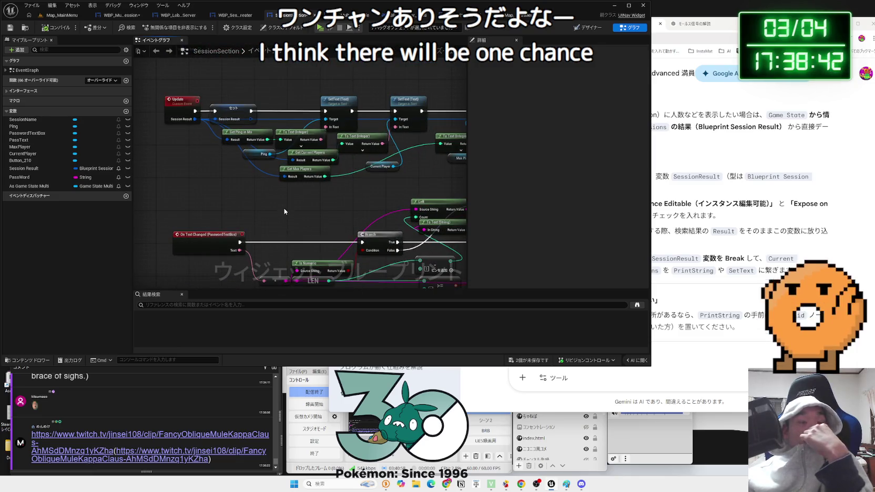
- Check GameState_Multi, WBP_Lobby_Server and the other blueprint tabs, then launch multiplayer preview from Map_MainMenu
{"action": "left_click", "coordinate": [233, 113]}
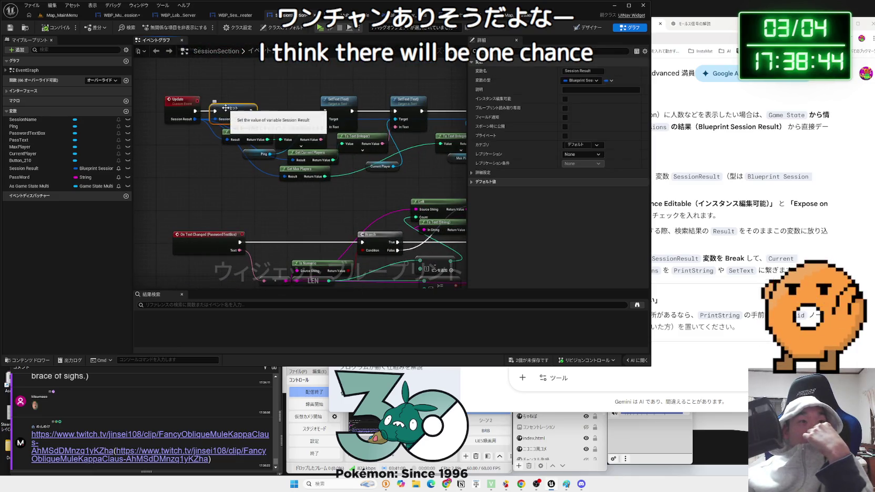
{"action": "left_click", "coordinate": [296, 202]}
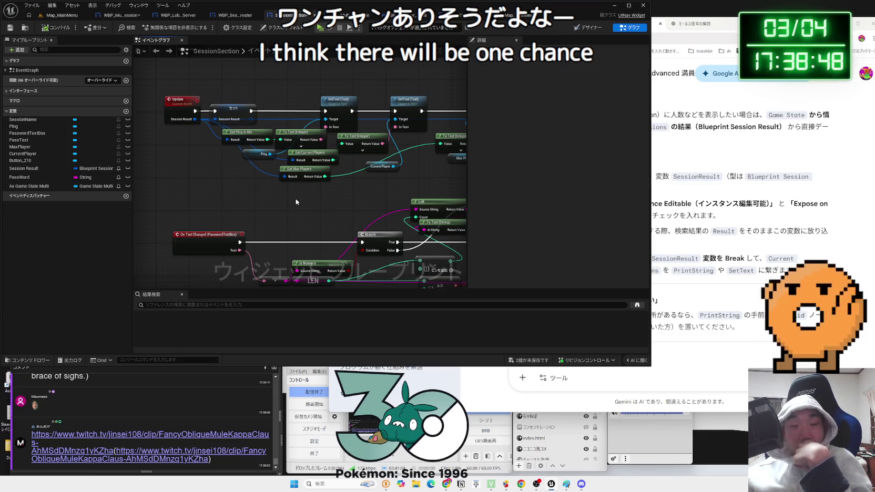
{"action": "left_click", "coordinate": [457, 15]}
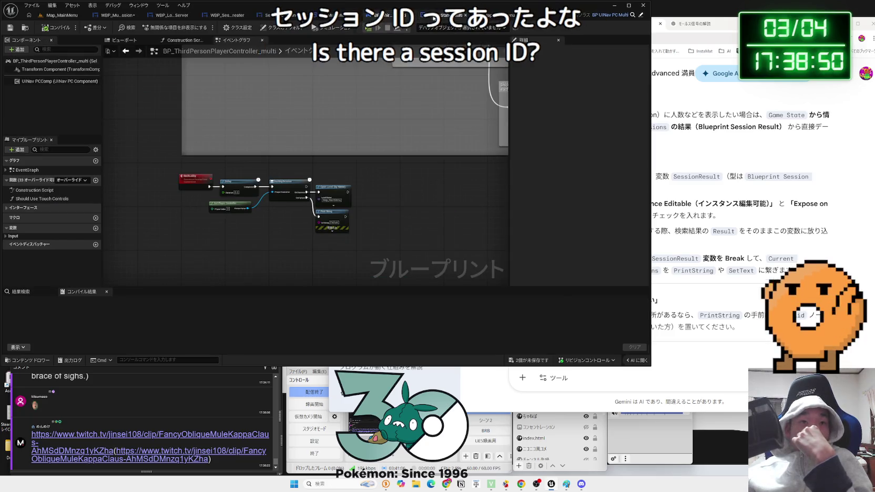
{"action": "left_click", "coordinate": [421, 16]}
{"action": "left_click", "coordinate": [319, 15]}
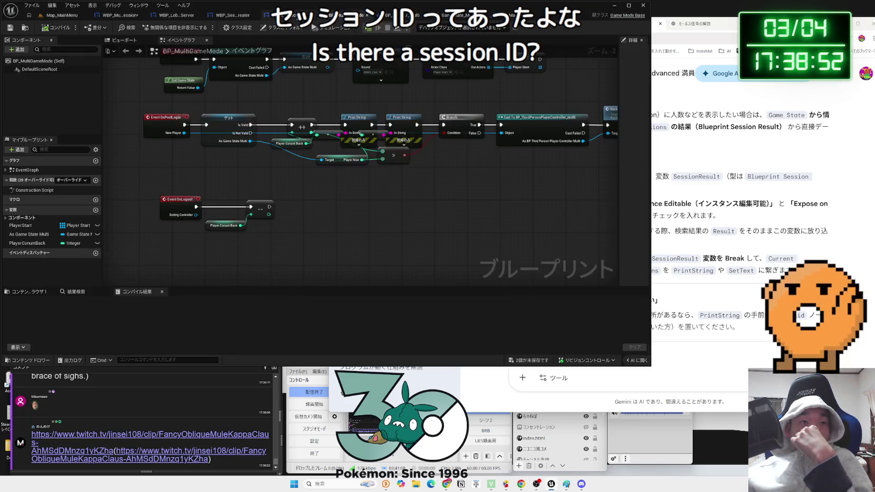
{"action": "left_click", "coordinate": [268, 15]}
{"action": "left_click", "coordinate": [178, 14]}
{"action": "left_click", "coordinate": [59, 15]}
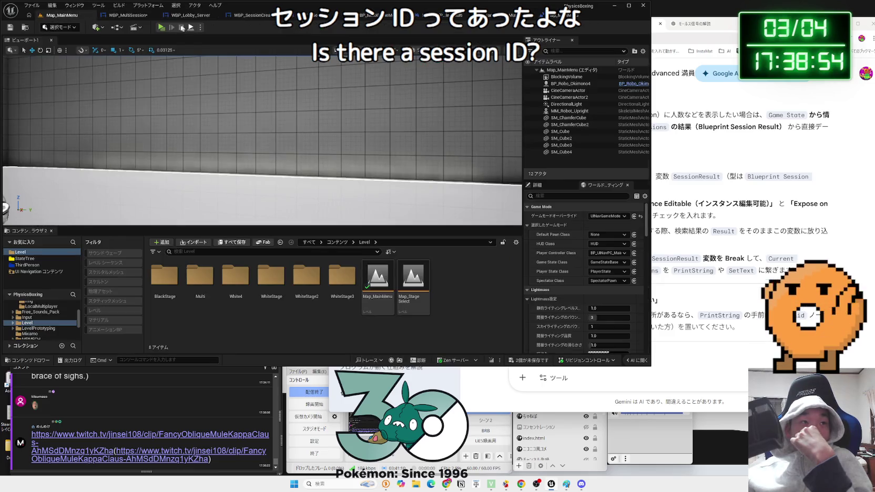
{"action": "left_click", "coordinate": [159, 28]}
- Widen the Standalone previews and host a new session into the StageSelect lobby
{"action": "left_click", "coordinate": [456, 195]}
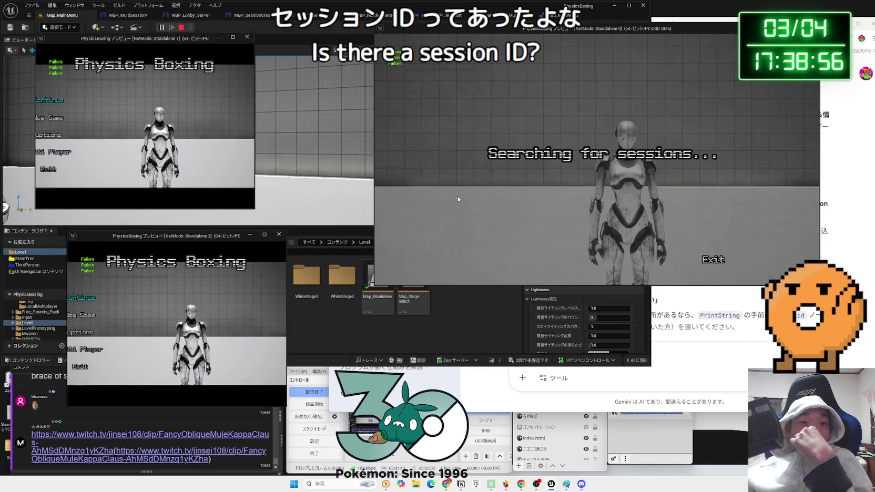
{"action": "left_click", "coordinate": [84, 349]}
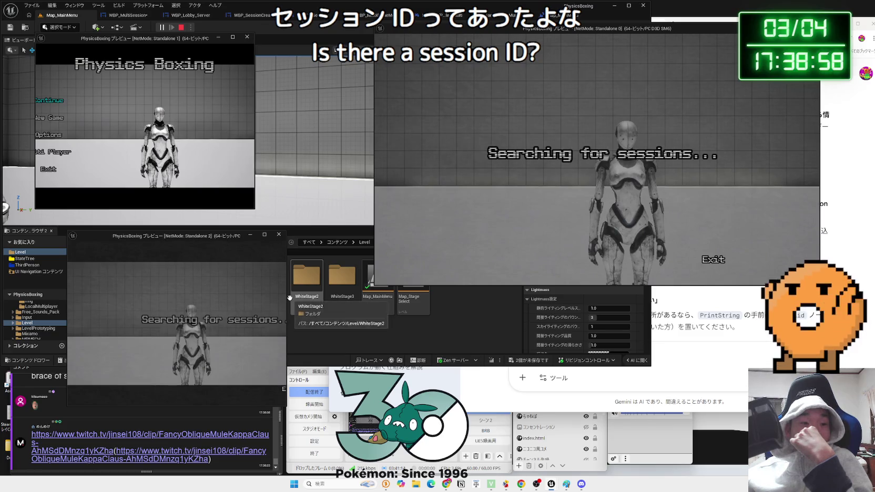
{"action": "left_click_drag", "start_coordinate": [287, 298], "coordinate": [381, 298]}
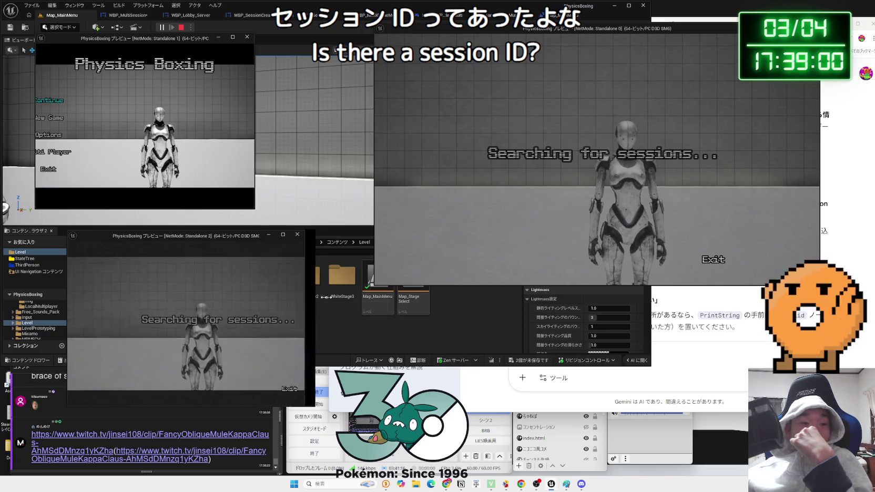
{"action": "mouse_move", "coordinate": [255, 150]}
{"action": "left_mouse_down"}
{"action": "mouse_move", "coordinate": [350, 135]}
{"action": "mouse_move", "coordinate": [334, 137]}
{"action": "left_mouse_up"}
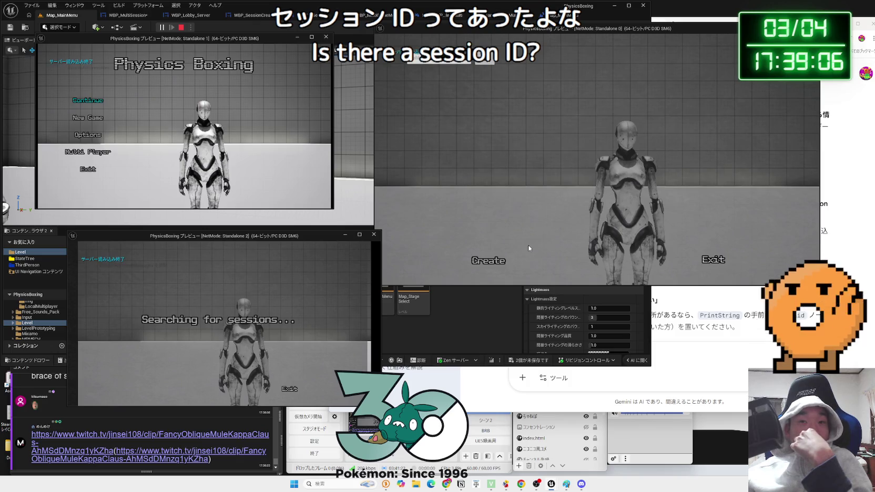
{"action": "left_click", "coordinate": [489, 261]}
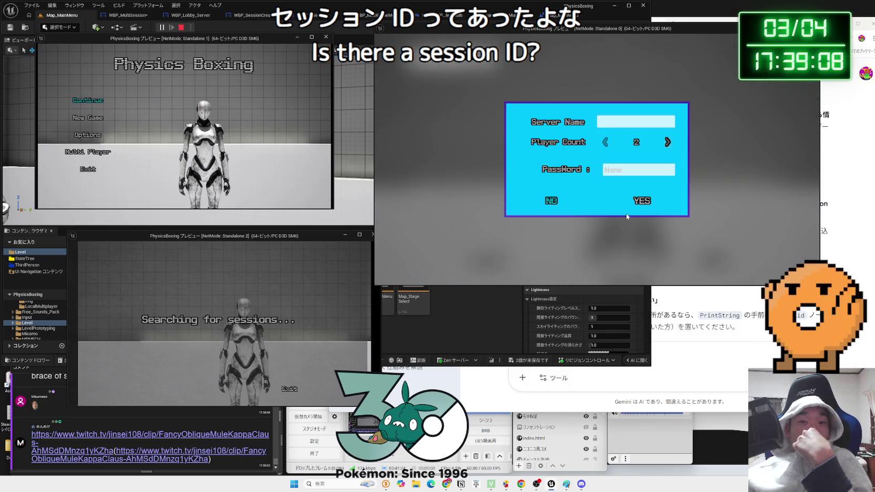
{"action": "left_click", "coordinate": [551, 201]}
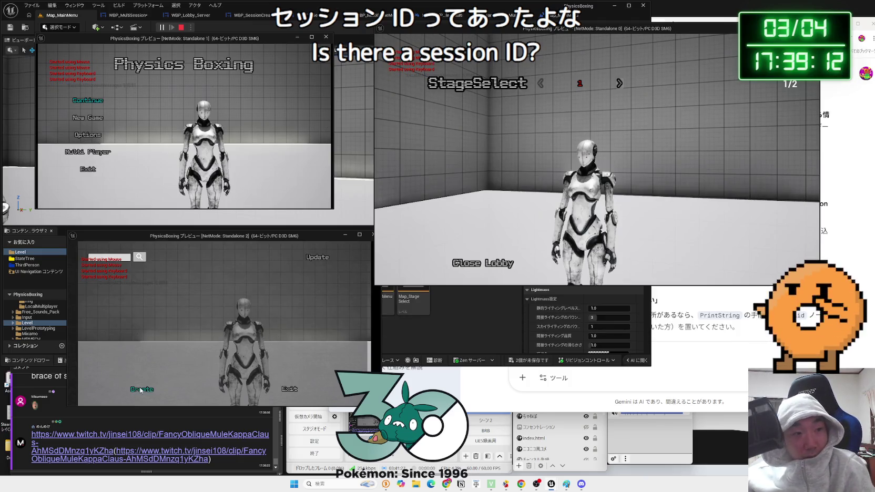
- Refresh the session lists in both Standalone previews and join the session showing Players 1/2
{"action": "left_click", "coordinate": [273, 342]}
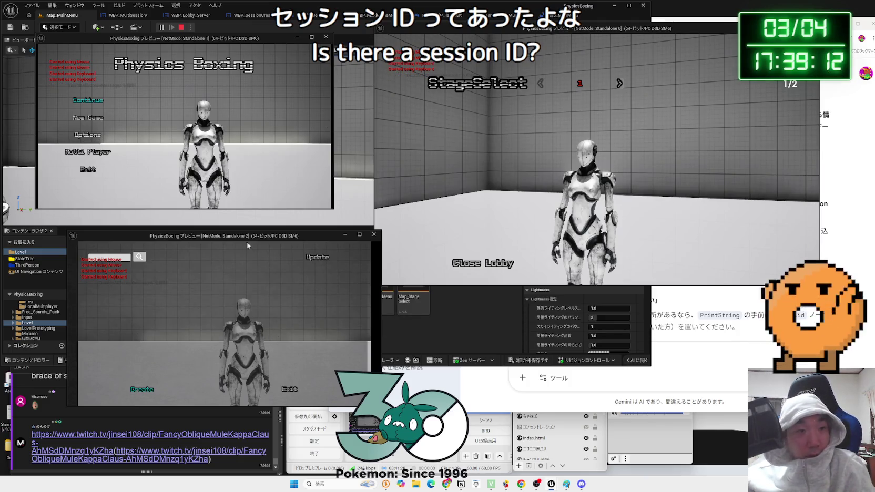
{"action": "left_click", "coordinate": [314, 258]}
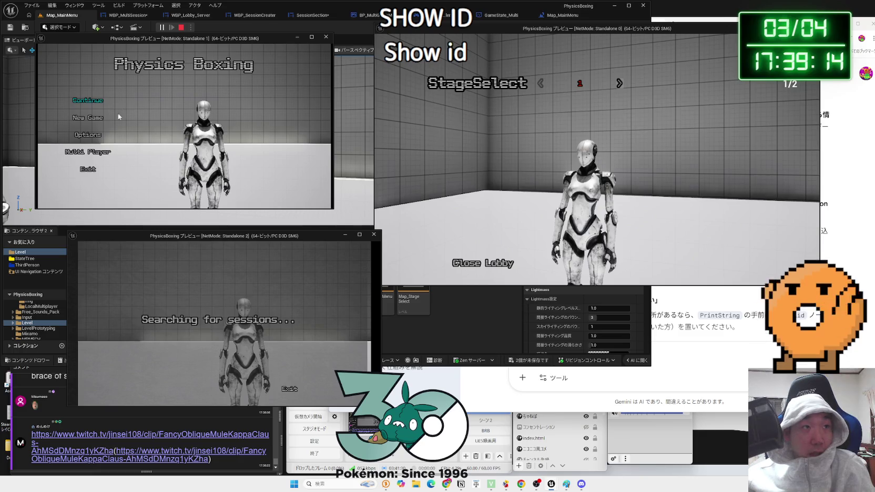
{"action": "left_click", "coordinate": [87, 152]}
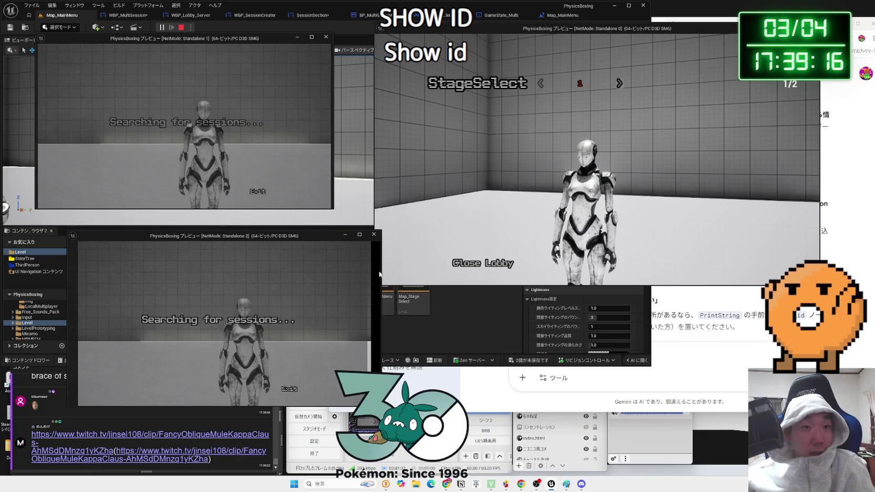
{"action": "left_click_drag", "start_coordinate": [317, 243], "coordinate": [319, 238]}
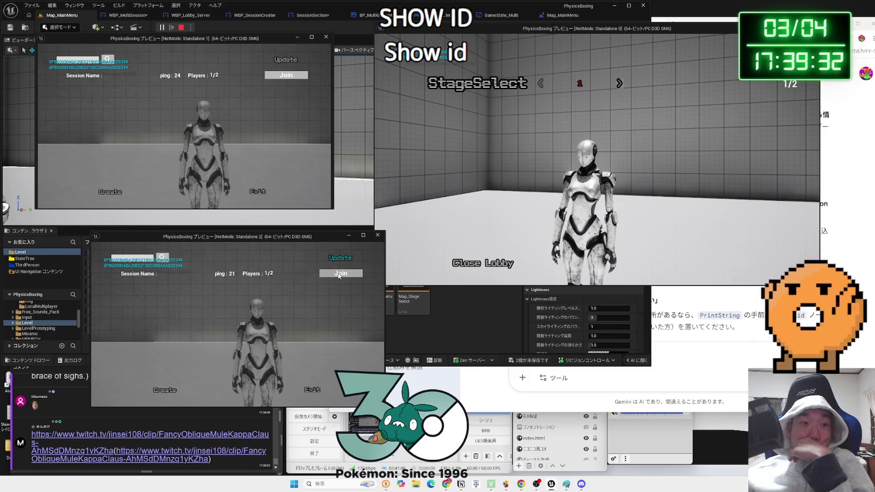
{"action": "left_click", "coordinate": [287, 75]}
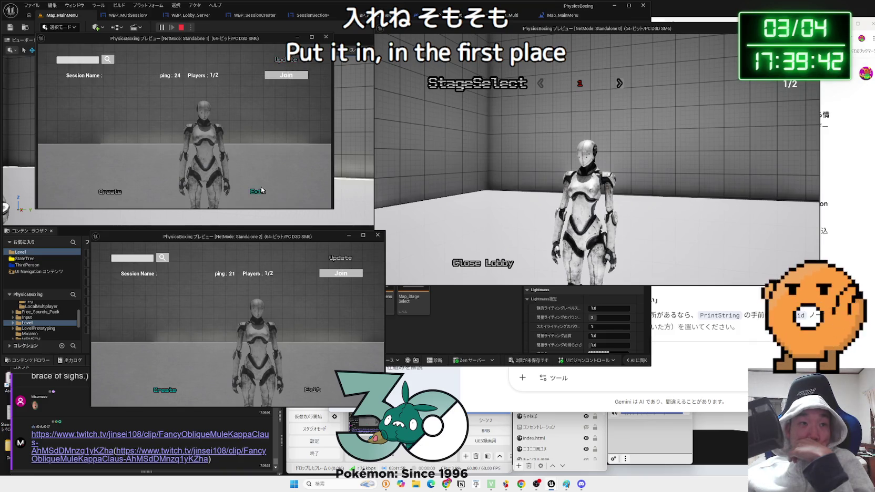
- Return to the main menu and confirm quitting the game preview
{"action": "left_click", "coordinate": [261, 190]}
{"action": "left_click", "coordinate": [91, 175]}
{"action": "left_click", "coordinate": [207, 138]}
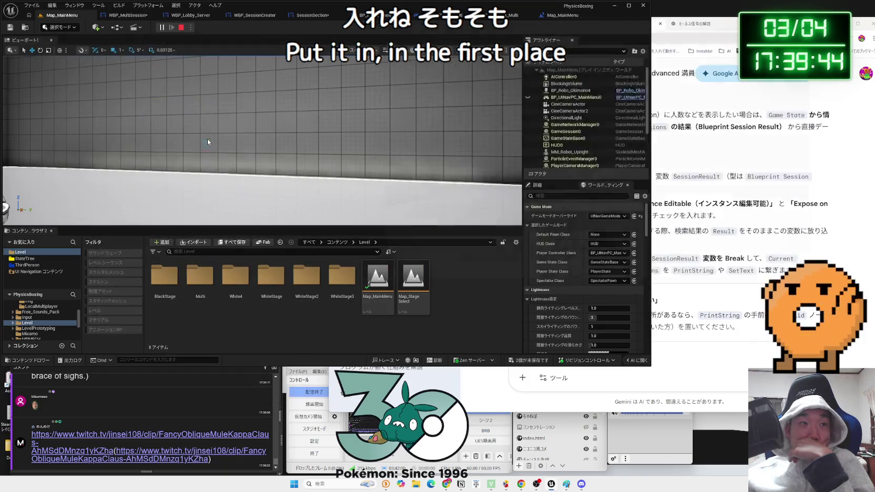
- Close the preview windows and rearrange SessionSection's Branch, JoinSession and Print String nodes
{"action": "left_click", "coordinate": [299, 16]}
{"action": "mouse_move", "coordinate": [367, 178]}
{"action": "left_mouse_down"}
{"action": "mouse_move", "coordinate": [263, 173]}
{"action": "mouse_move", "coordinate": [280, 131]}
{"action": "mouse_move", "coordinate": [282, 152]}
{"action": "mouse_move", "coordinate": [426, 164]}
{"action": "left_mouse_up"}
{"action": "scroll", "coordinate": [279, 150], "scroll_direction": "up", "scroll_amount": 2}
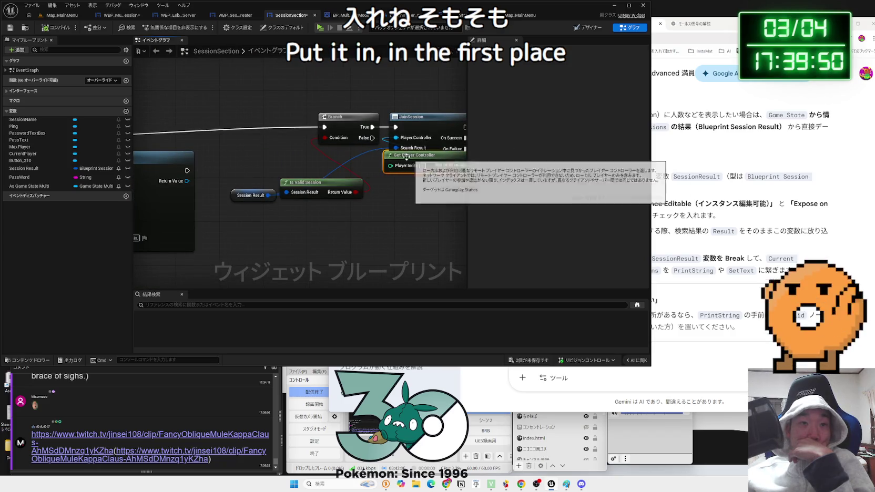
{"action": "mouse_move", "coordinate": [355, 127]}
{"action": "left_mouse_down"}
{"action": "mouse_move", "coordinate": [326, 138]}
{"action": "mouse_move", "coordinate": [246, 139]}
{"action": "left_mouse_up"}
{"action": "left_click_drag", "start_coordinate": [287, 95], "coordinate": [382, 185]}
{"action": "left_click_drag", "start_coordinate": [389, 140], "coordinate": [390, 146]}
{"action": "mouse_move", "coordinate": [290, 188]}
{"action": "left_mouse_down"}
{"action": "mouse_move", "coordinate": [337, 182]}
{"action": "mouse_move", "coordinate": [297, 190]}
{"action": "mouse_move", "coordinate": [364, 216]}
{"action": "left_mouse_up"}
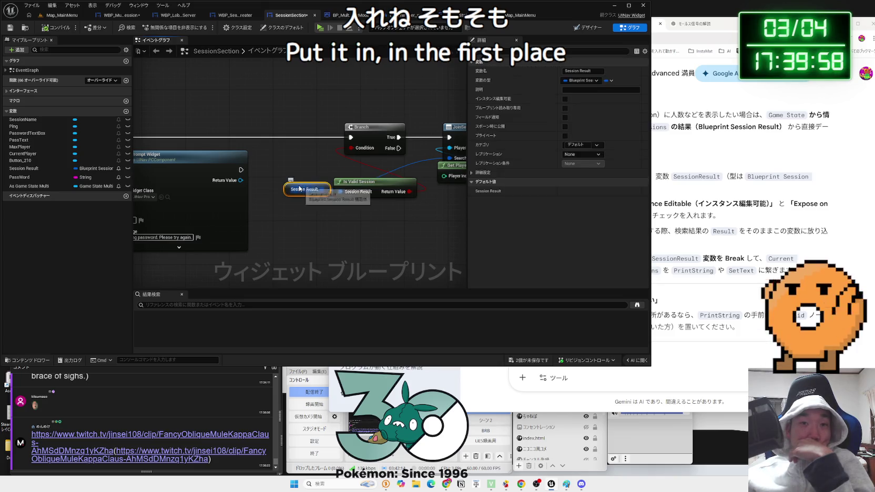
{"action": "left_click_drag", "start_coordinate": [308, 186], "coordinate": [360, 213]}
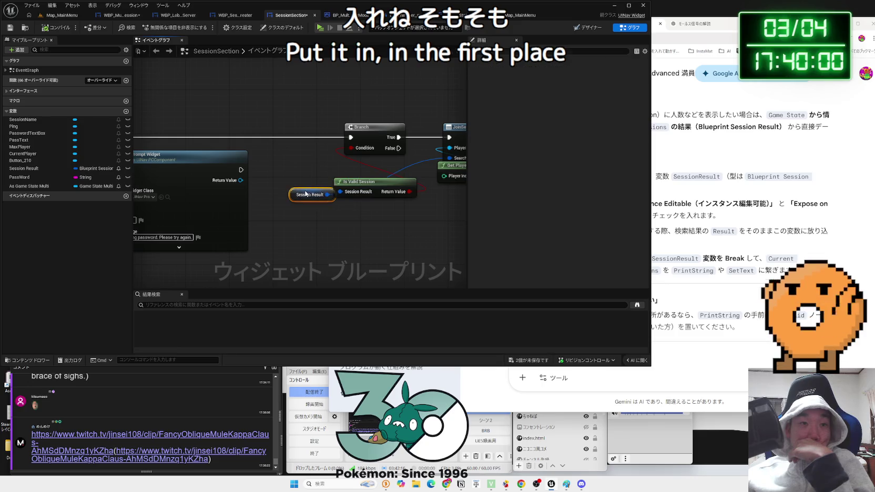
{"action": "left_click", "coordinate": [296, 171]}
{"action": "scroll", "coordinate": [320, 203], "scroll_direction": "down", "scroll_amount": 2}
{"action": "scroll", "coordinate": [321, 202], "scroll_direction": "down", "scroll_amount": 3}
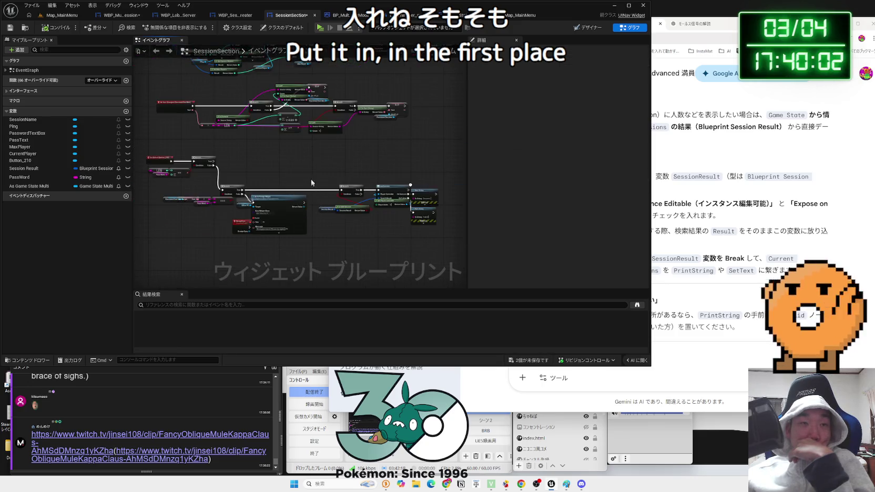
{"action": "scroll", "coordinate": [333, 208], "scroll_direction": "up", "scroll_amount": 5}
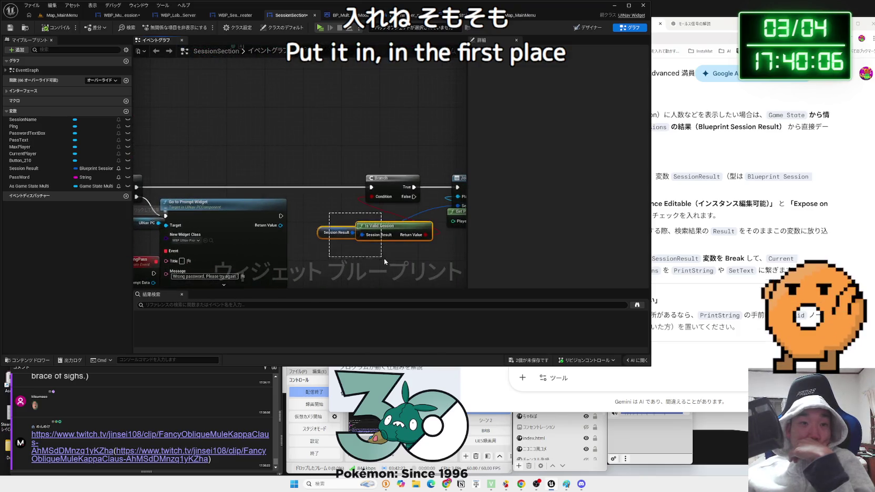
- Delete the Branch and Is Valid Session nodes in front of JoinSession
{"action": "left_click", "coordinate": [368, 227]}
{"action": "left_click", "coordinate": [408, 210]}
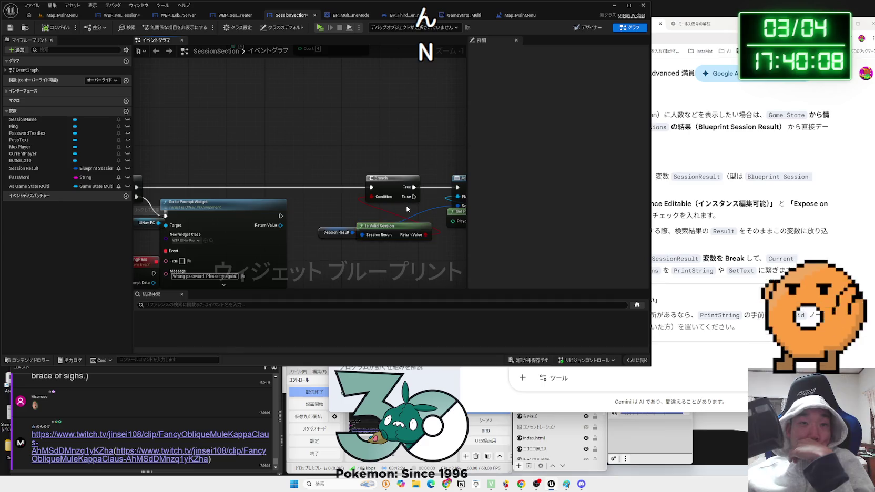
{"action": "left_click_drag", "start_coordinate": [408, 211], "coordinate": [305, 202]}
{"action": "left_click", "coordinate": [234, 226]}
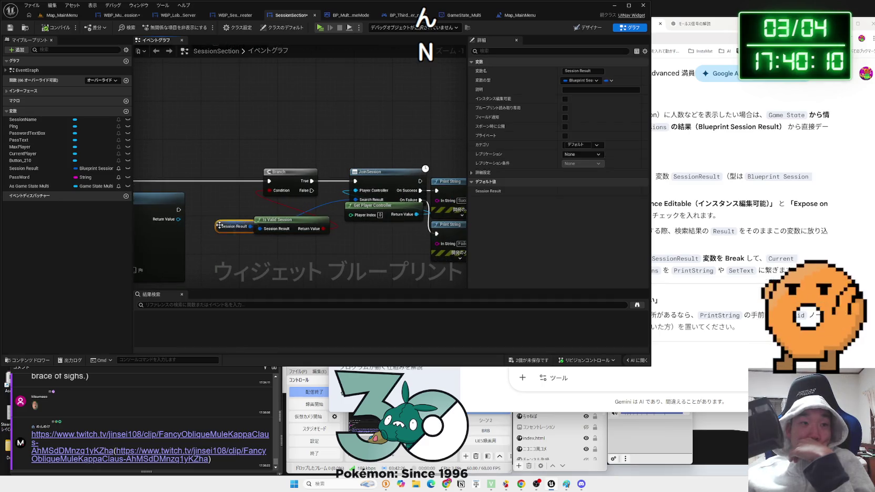
{"action": "mouse_move", "coordinate": [209, 158]}
{"action": "left_mouse_down"}
{"action": "mouse_move", "coordinate": [373, 285]}
{"action": "mouse_move", "coordinate": [299, 254]}
{"action": "left_mouse_up"}
{"action": "scroll", "coordinate": [211, 161], "scroll_direction": "down", "scroll_amount": 2}
{"action": "scroll", "coordinate": [299, 255], "scroll_direction": "up", "scroll_amount": 4}
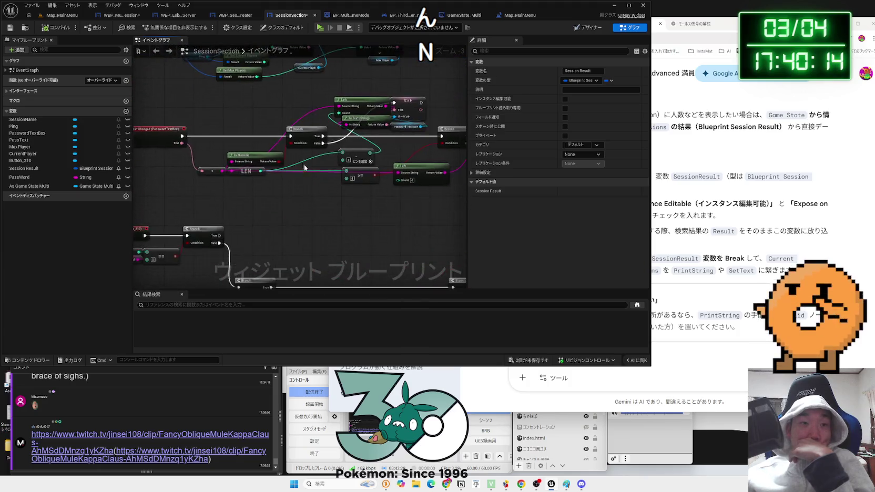
{"action": "left_click", "coordinate": [330, 211]}
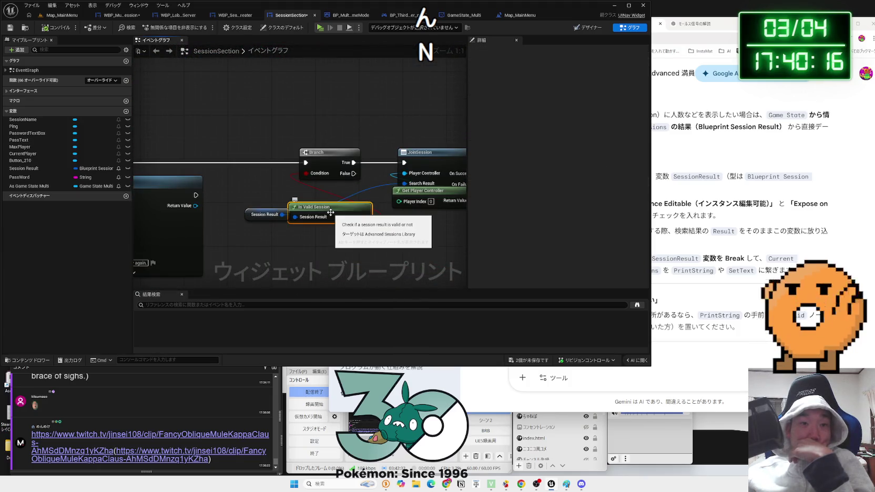
{"action": "left_click_drag", "start_coordinate": [343, 132], "coordinate": [343, 206]}
{"action": "scroll", "coordinate": [343, 206], "scroll_direction": "down", "scroll_amount": 3}
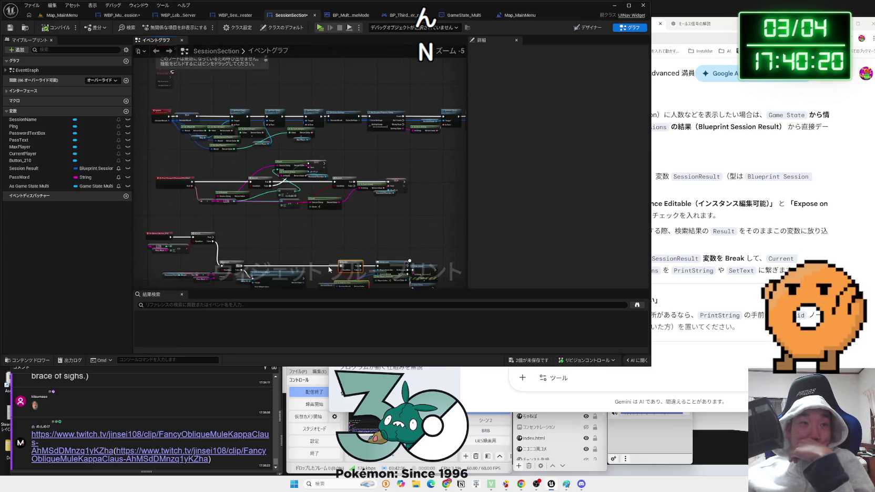
{"action": "scroll", "coordinate": [334, 162], "scroll_direction": "up", "scroll_amount": 2}
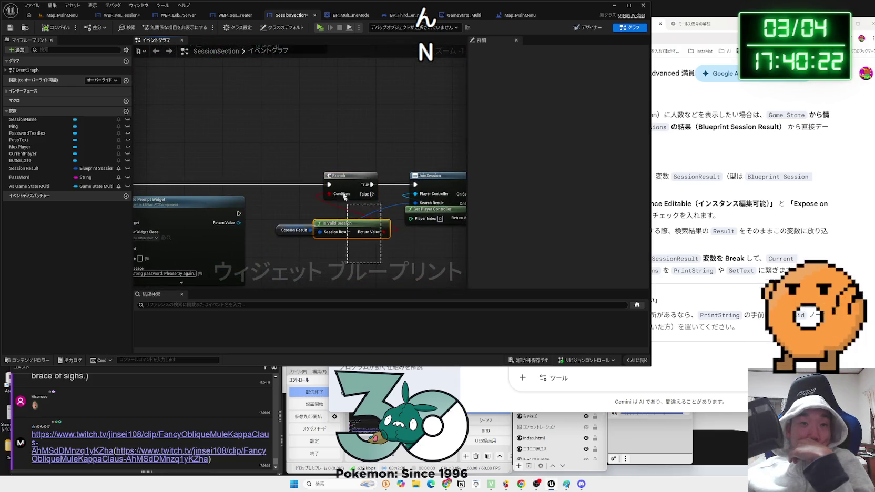
{"action": "key", "text": "Delete"}
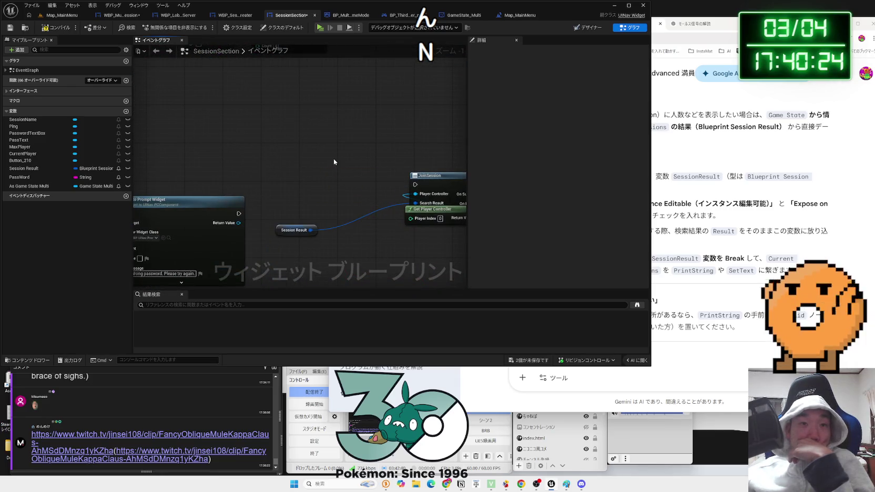
- Add Get Session ID as String from Session Result and a Print String from its output
{"action": "left_click_drag", "start_coordinate": [310, 230], "coordinate": [365, 221]}
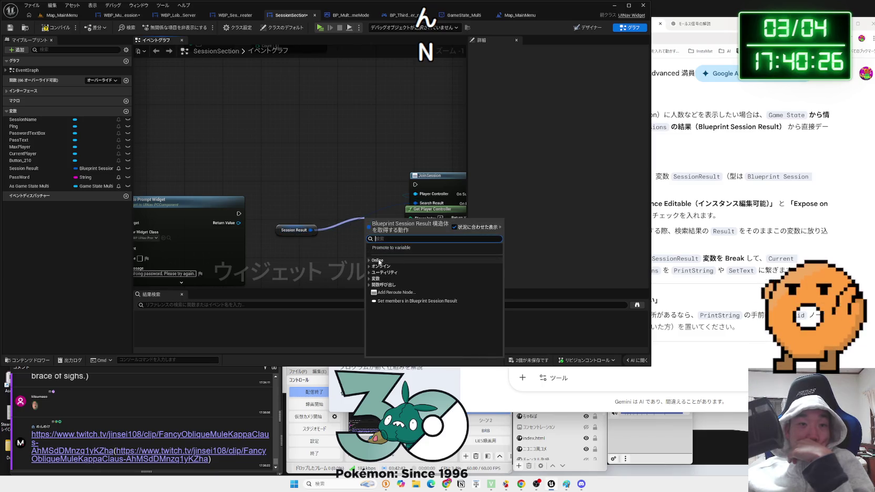
{"action": "left_click", "coordinate": [372, 267]}
{"action": "left_click", "coordinate": [375, 272]}
{"action": "left_click", "coordinate": [379, 278]}
{"action": "left_click", "coordinate": [378, 293]}
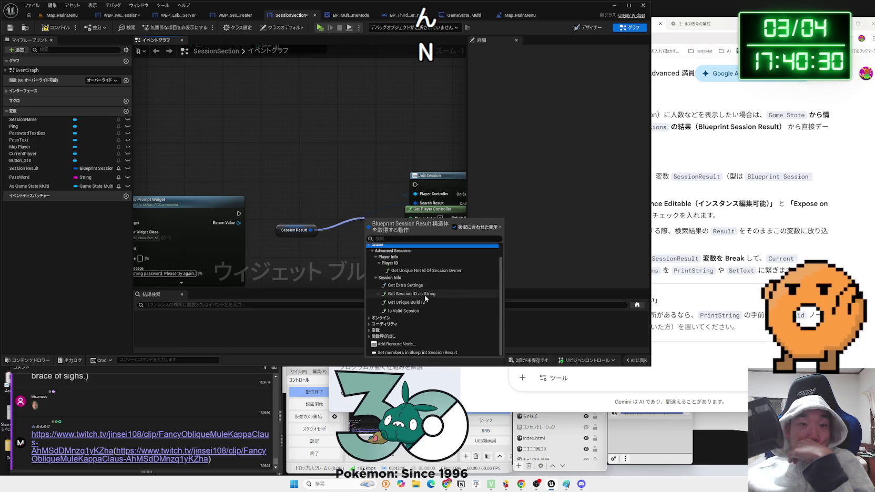
{"action": "left_click", "coordinate": [426, 294]}
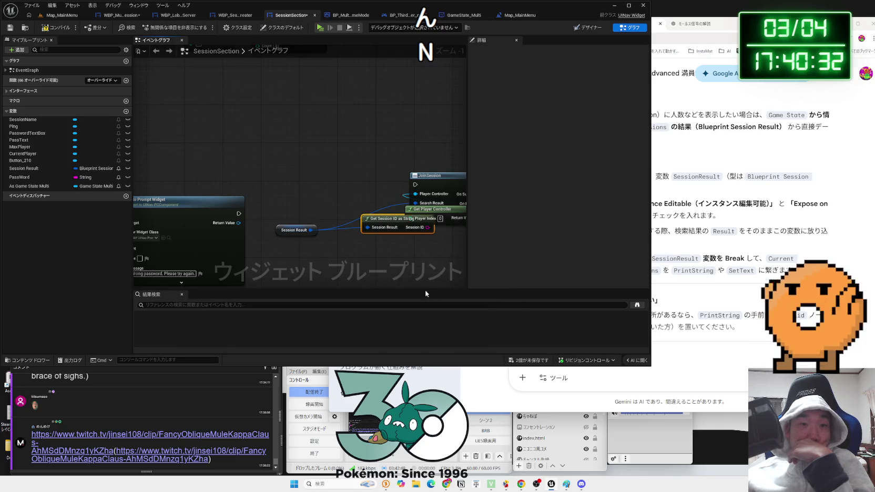
{"action": "mouse_move", "coordinate": [389, 221]}
{"action": "left_mouse_down"}
{"action": "mouse_move", "coordinate": [345, 236]}
{"action": "mouse_move", "coordinate": [376, 227]}
{"action": "mouse_move", "coordinate": [367, 212]}
{"action": "left_mouse_up"}
{"action": "type", "text": "print"}
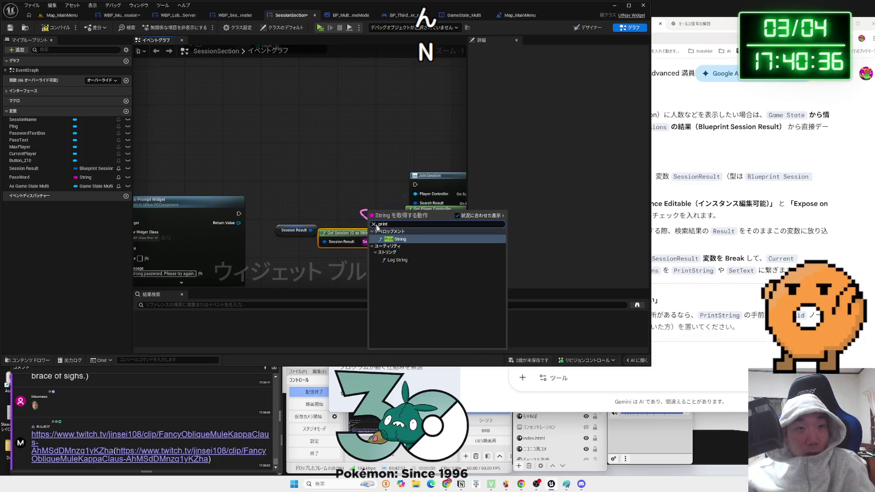
{"action": "left_click", "coordinate": [393, 240]}
- Try Equal and Equal Exactly comparisons on the Session ID, then remove them and the Print String
{"action": "left_click_drag", "start_coordinate": [345, 234], "coordinate": [341, 248]}
{"action": "left_click", "coordinate": [297, 230]}
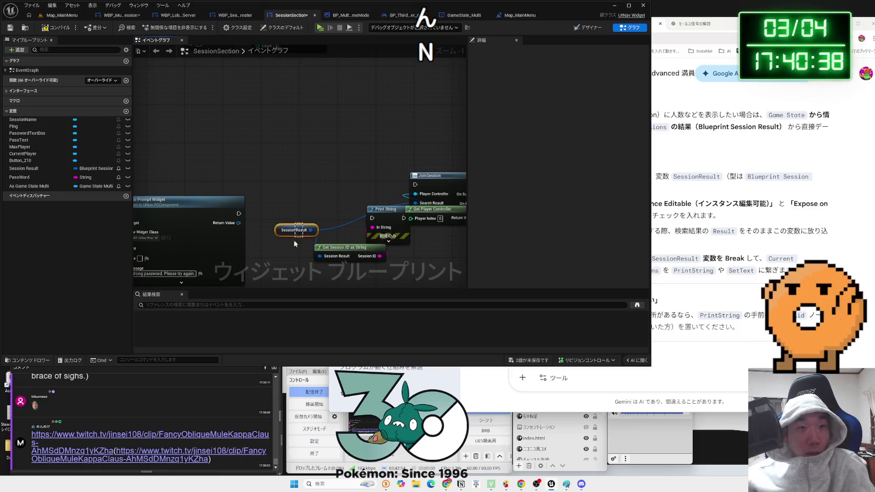
{"action": "left_click_drag", "start_coordinate": [296, 230], "coordinate": [289, 249]}
{"action": "mouse_move", "coordinate": [385, 216]}
{"action": "left_mouse_down"}
{"action": "mouse_move", "coordinate": [340, 168]}
{"action": "mouse_move", "coordinate": [332, 197]}
{"action": "mouse_move", "coordinate": [356, 228]}
{"action": "left_mouse_up"}
{"action": "type", "text": "=="}
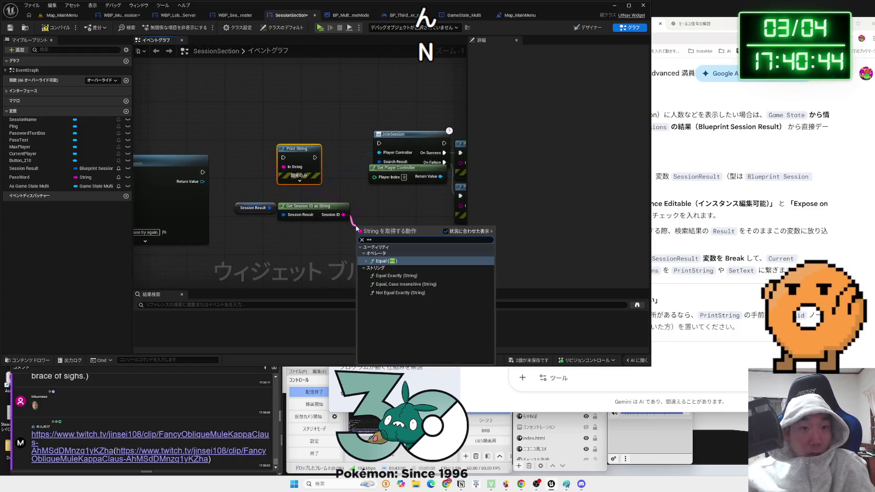
{"action": "left_click", "coordinate": [393, 260]}
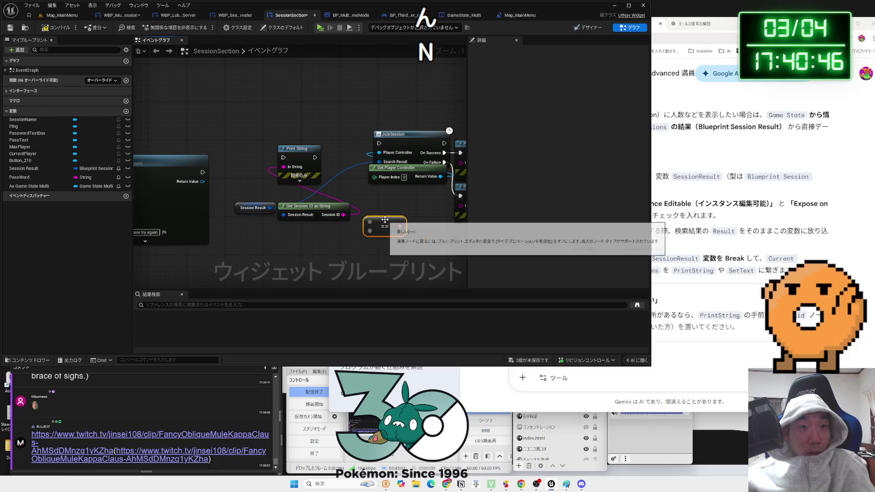
{"action": "left_click_drag", "start_coordinate": [343, 215], "coordinate": [367, 217]}
{"action": "type", "text": "=="}
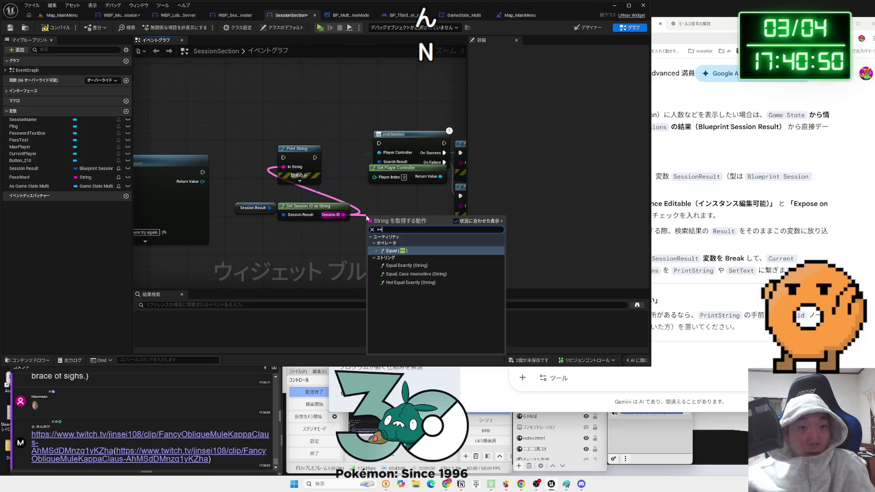
{"action": "left_click", "coordinate": [409, 265]}
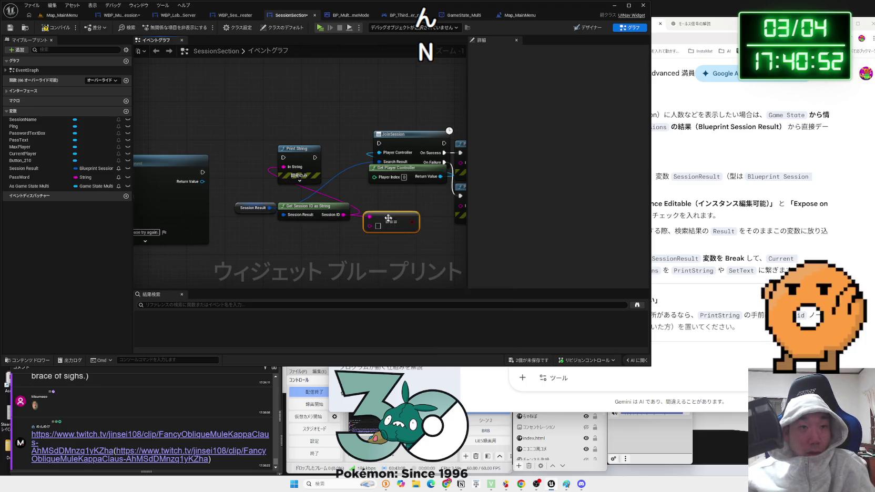
{"action": "left_click", "coordinate": [292, 147]}
{"action": "key", "text": "Delete"}
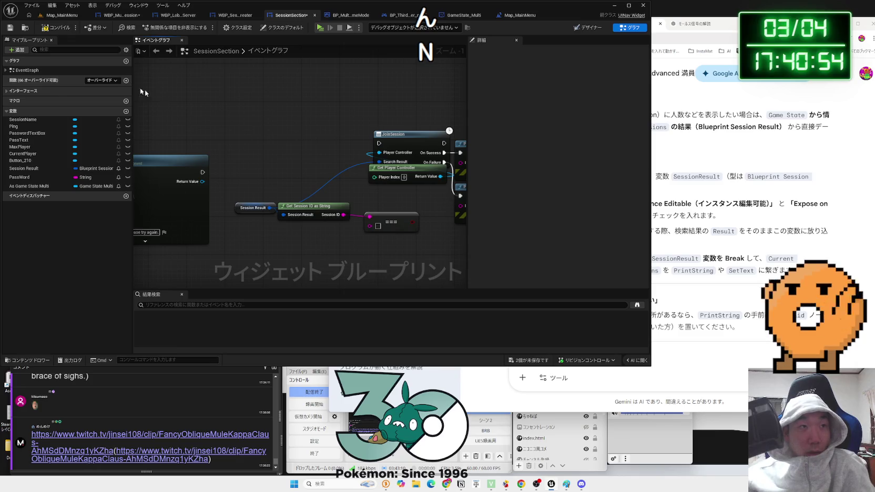
{"action": "mouse_move", "coordinate": [390, 225]}
{"action": "left_mouse_down"}
{"action": "mouse_move", "coordinate": [379, 215]}
{"action": "mouse_move", "coordinate": [380, 223]}
{"action": "left_mouse_up"}
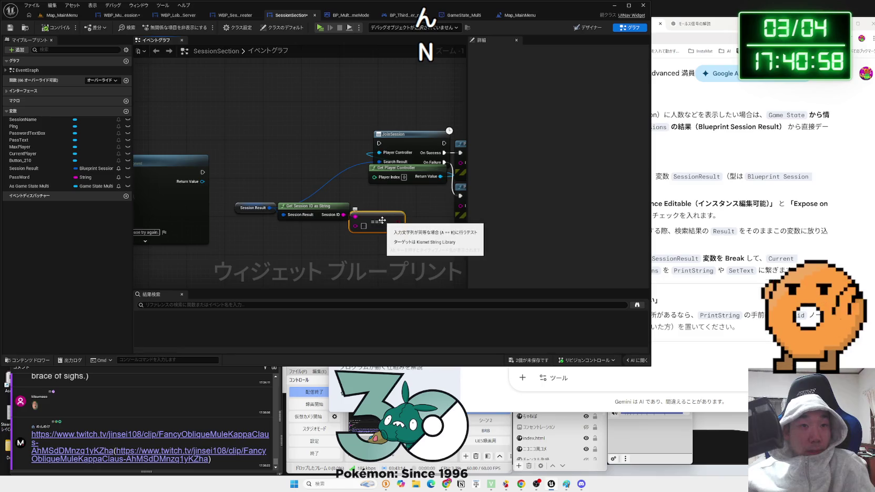
{"action": "key", "text": "Delete"}
- Add a new Print String of the Session ID under JoinSession and compile SessionSection
{"action": "left_click_drag", "start_coordinate": [331, 219], "coordinate": [316, 248]}
{"action": "type", "text": "pr"}
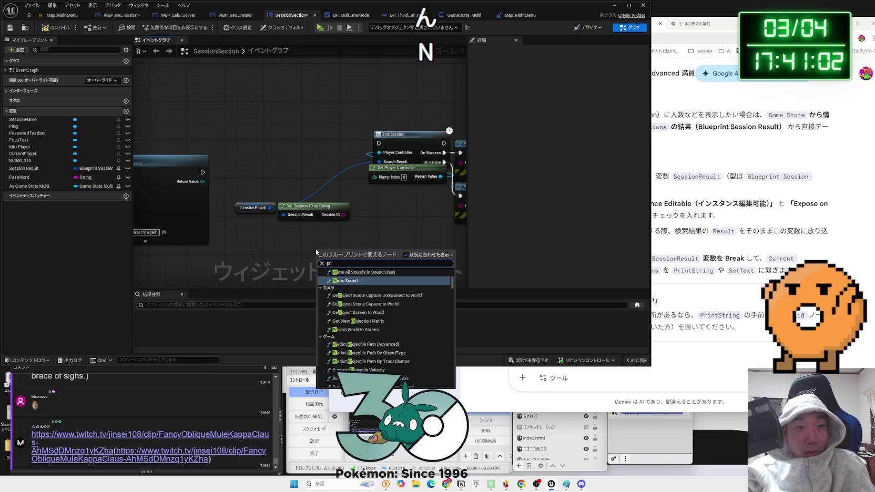
{"action": "type", "text": "int"}
{"action": "key", "text": "Return"}
{"action": "mouse_move", "coordinate": [340, 255]}
{"action": "left_mouse_down"}
{"action": "mouse_move", "coordinate": [404, 215]}
{"action": "mouse_move", "coordinate": [343, 215]}
{"action": "left_mouse_up"}
{"action": "left_click_drag", "start_coordinate": [403, 217], "coordinate": [330, 161]}
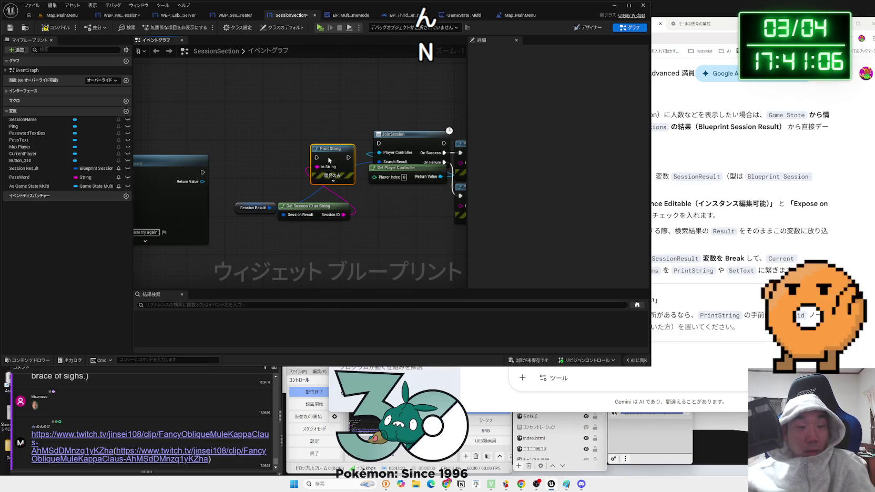
{"action": "left_click", "coordinate": [373, 204]}
{"action": "left_click", "coordinate": [63, 30]}
{"action": "left_click", "coordinate": [484, 319]}
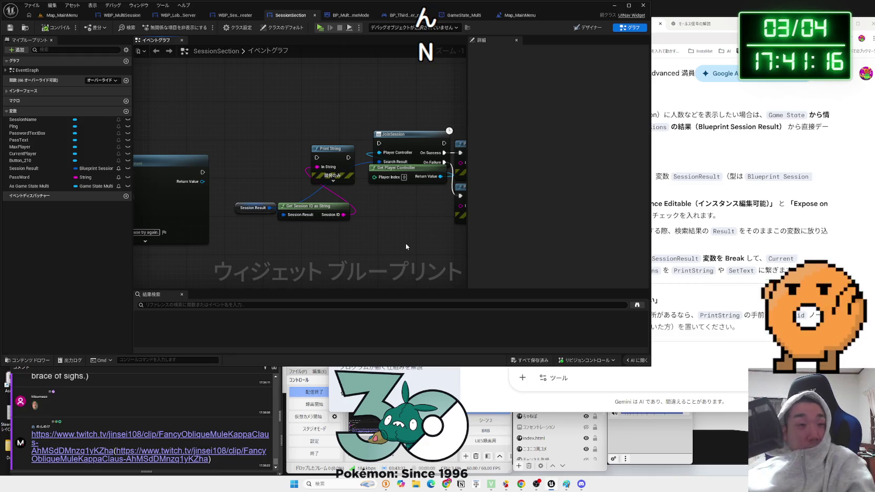
{"action": "left_click", "coordinate": [436, 16]}
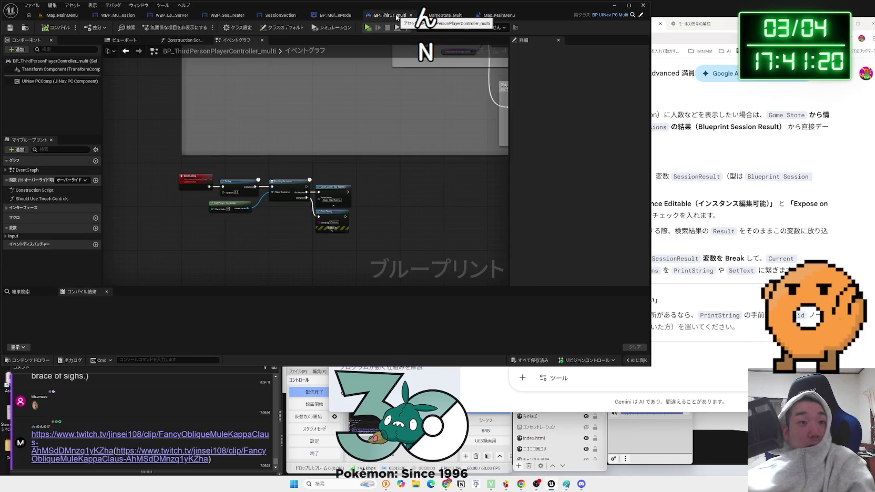
- Cycle through the open blueprint tabs, close SessionSection, and return to Map_MainMenu
{"action": "left_click", "coordinate": [334, 15]}
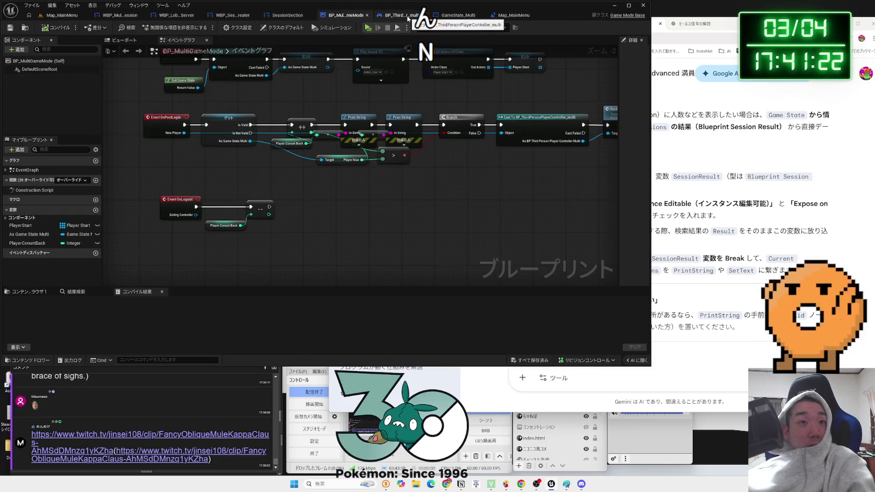
{"action": "left_click", "coordinate": [405, 16]}
{"action": "left_click", "coordinate": [336, 16]}
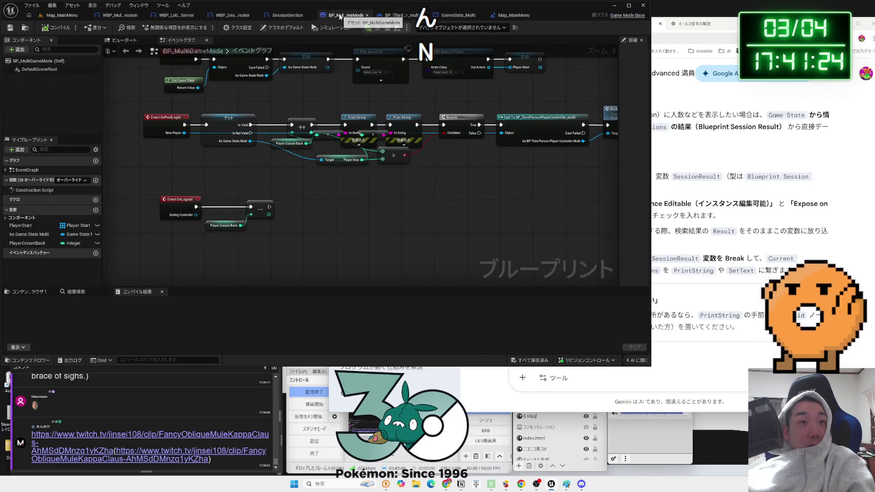
{"action": "left_click", "coordinate": [289, 16]}
{"action": "left_click", "coordinate": [235, 19]}
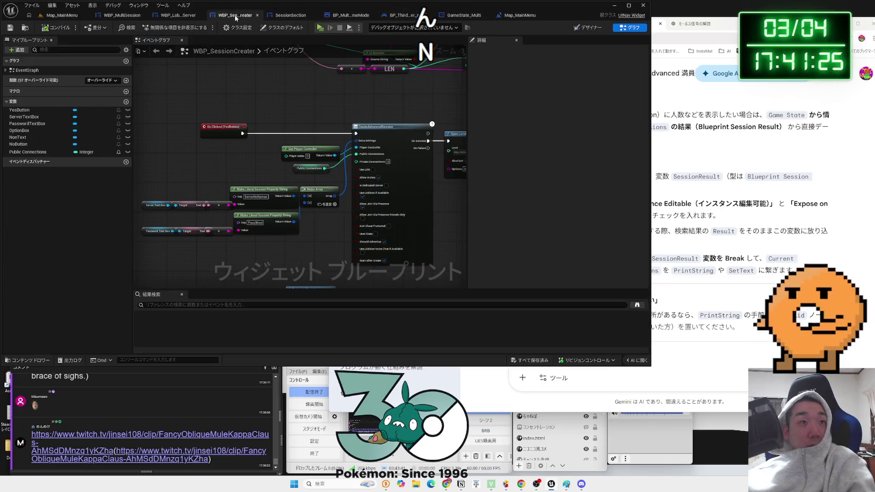
{"action": "left_click", "coordinate": [316, 15]}
{"action": "left_click", "coordinate": [62, 14]}
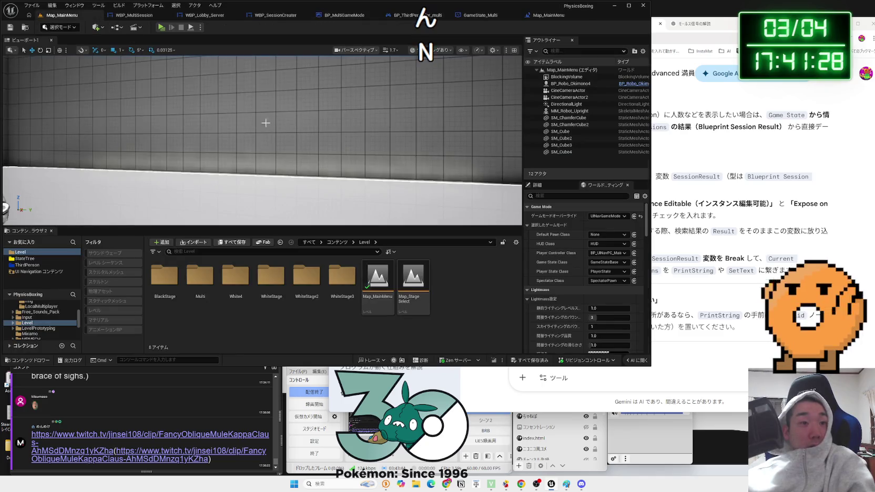
- Browse the Content Browser to Examples > Components and open the SessionSection widget
{"action": "left_click", "coordinate": [27, 265]}
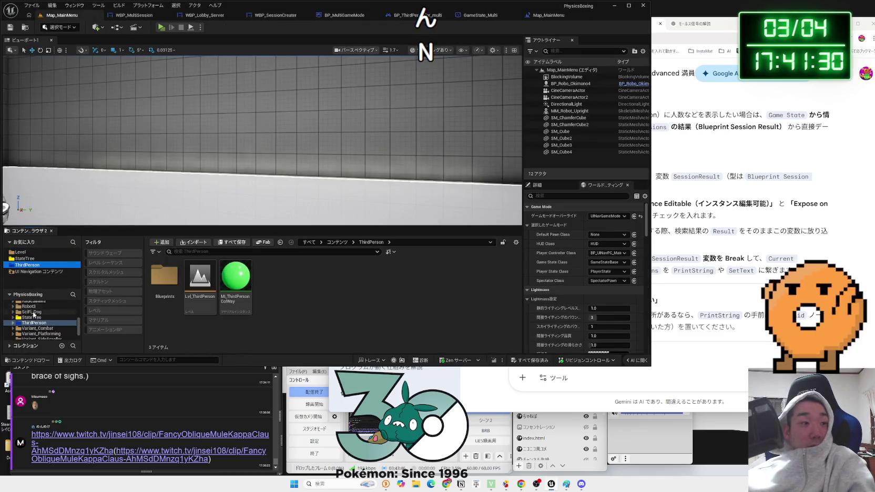
{"action": "scroll", "coordinate": [34, 315], "scroll_direction": "up", "scroll_amount": 10}
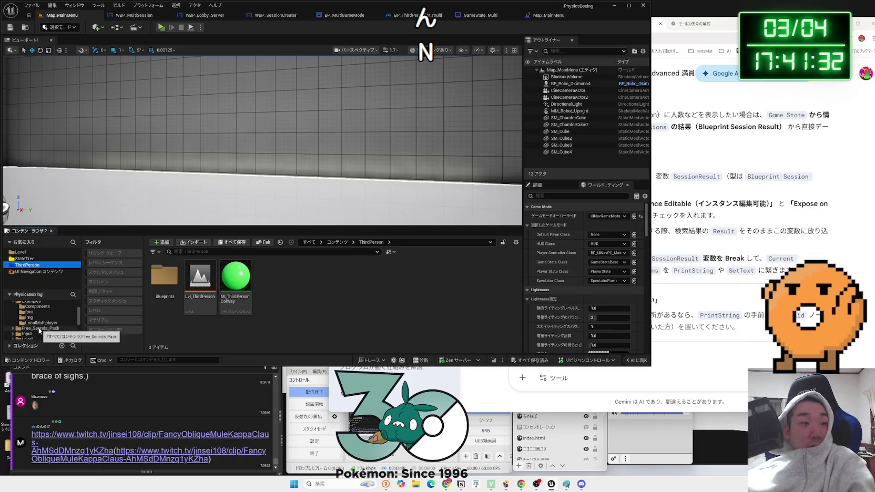
{"action": "scroll", "coordinate": [37, 326], "scroll_direction": "up", "scroll_amount": 1}
{"action": "left_click", "coordinate": [29, 323]}
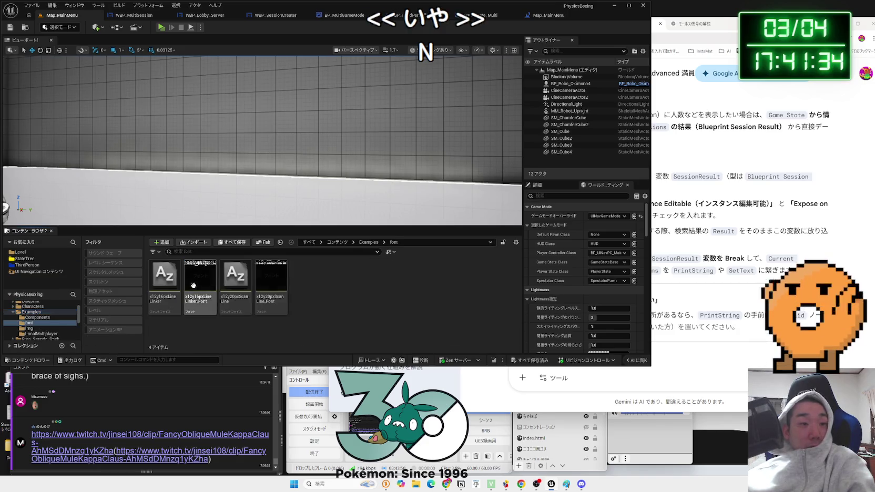
{"action": "key", "text": "alt+Left"}
{"action": "left_click", "coordinate": [271, 284]}
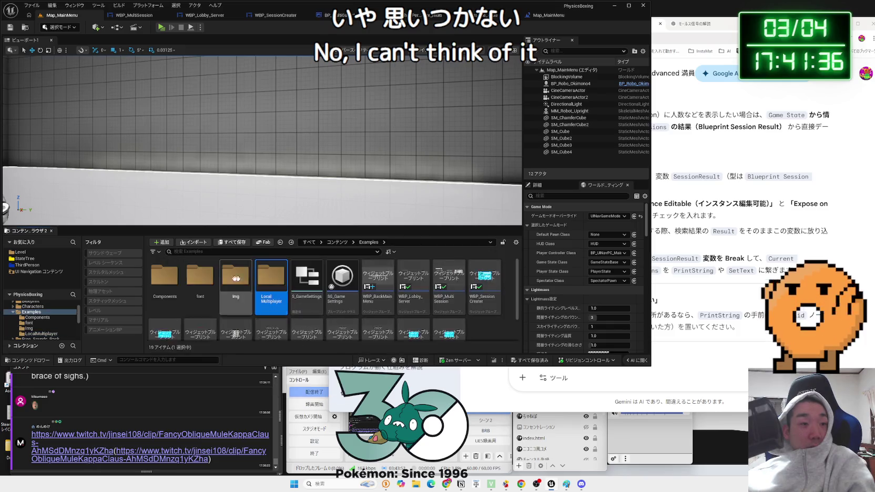
{"action": "left_click", "coordinate": [165, 283]}
{"action": "scroll", "coordinate": [294, 299], "scroll_direction": "down", "scroll_amount": 2}
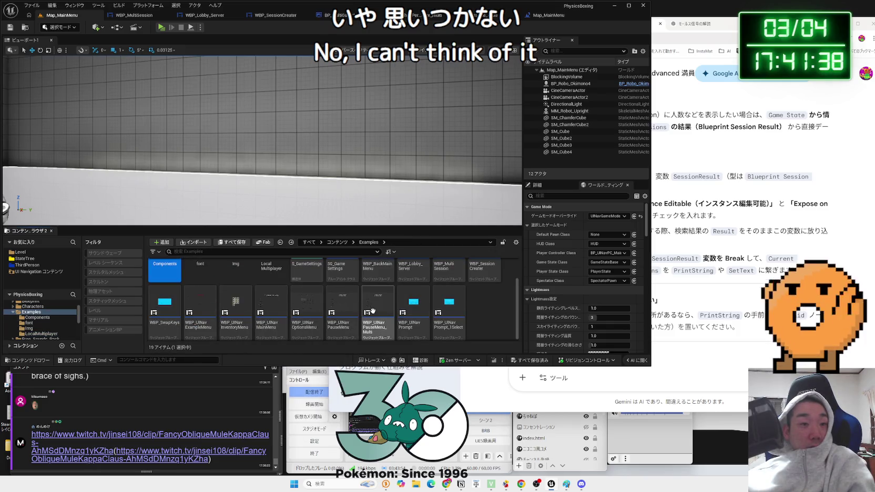
{"action": "double_click", "coordinate": [165, 271]}
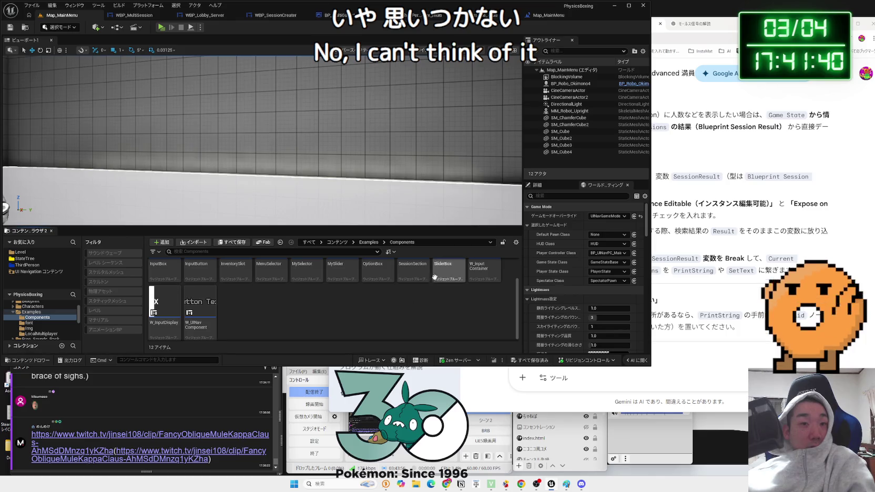
{"action": "double_click", "coordinate": [412, 269]}
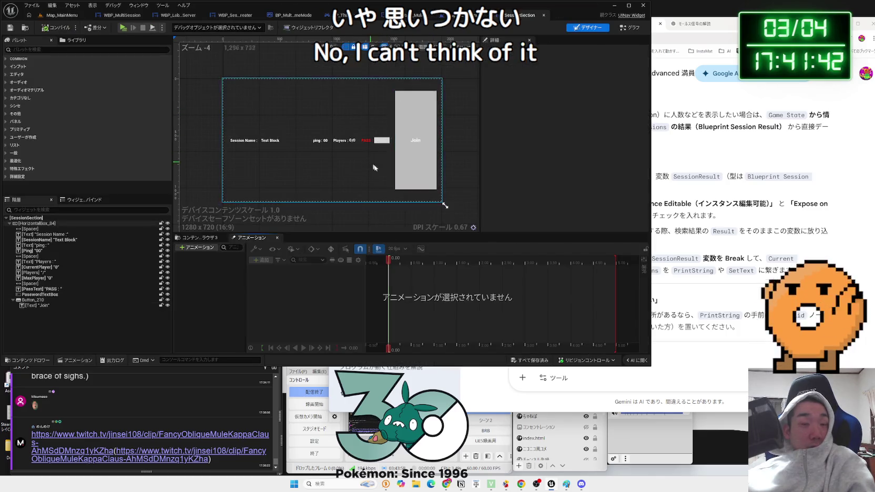
- Select the Join button, inspect its JoinSession nodes in the graph, then bring back the Paint diagram
{"action": "left_click", "coordinate": [426, 155]}
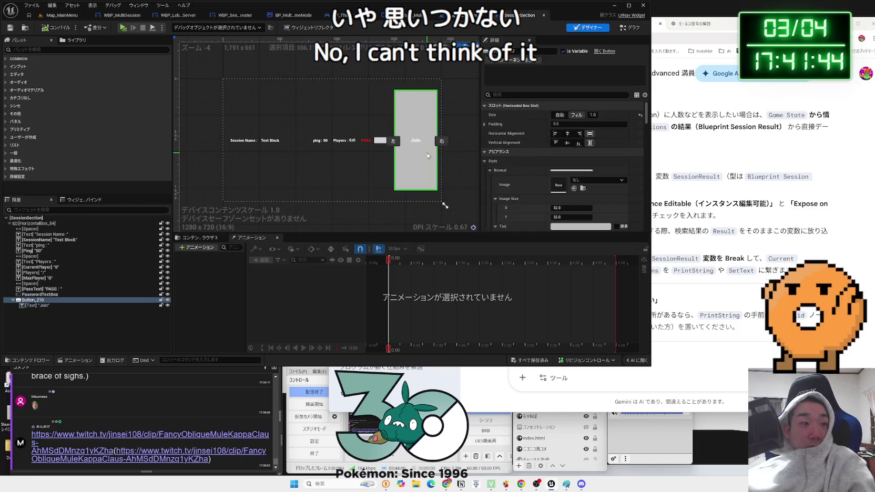
{"action": "key", "text": "ctrl+shift+g"}
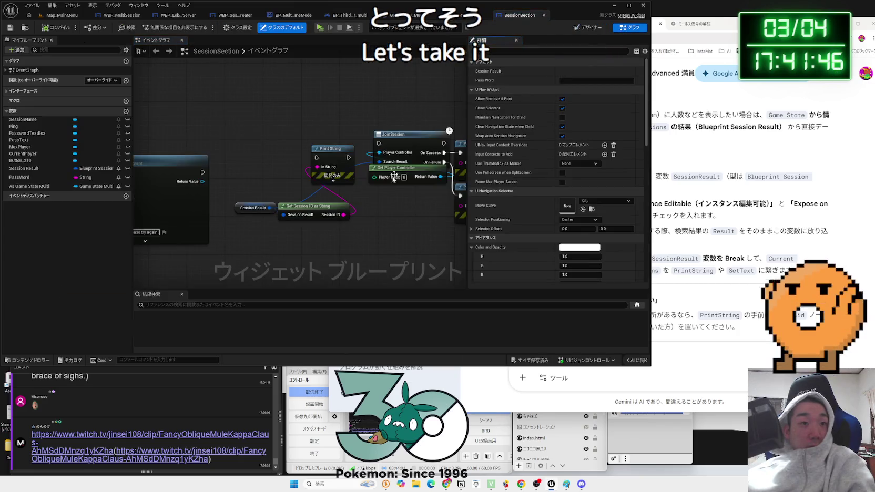
{"action": "scroll", "coordinate": [381, 196], "scroll_direction": "down", "scroll_amount": 2}
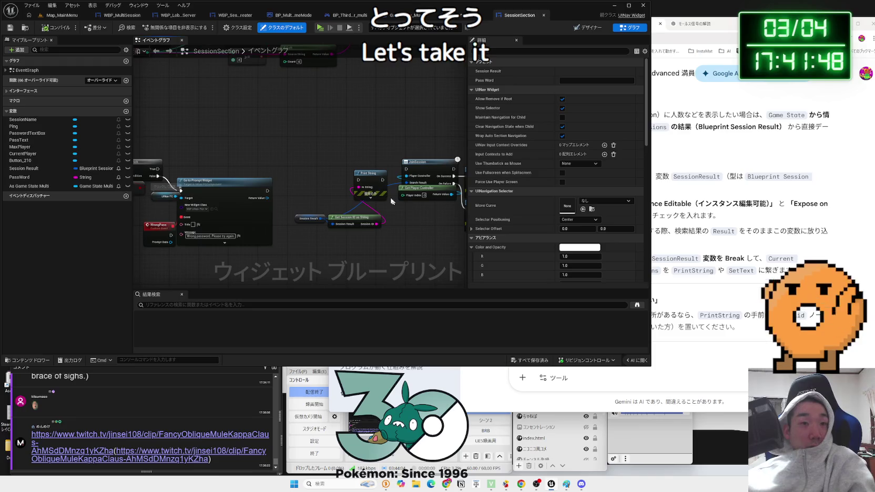
{"action": "left_click", "coordinate": [360, 220]}
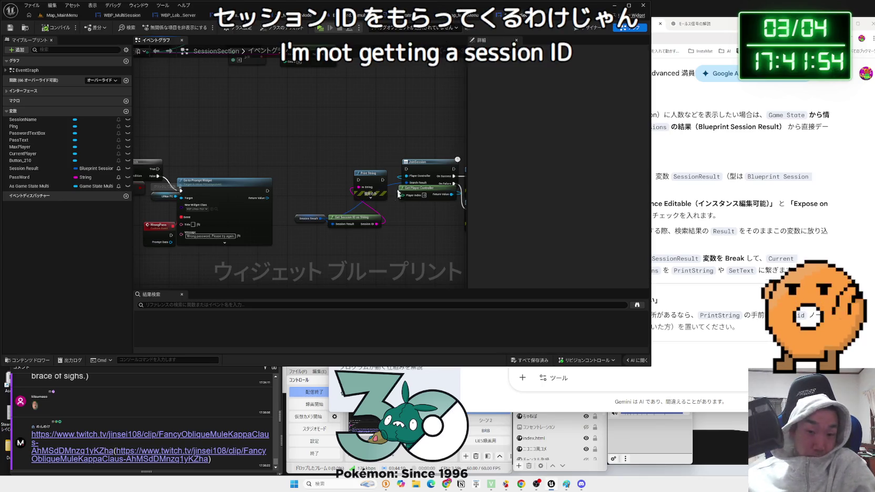
{"action": "left_click", "coordinate": [566, 483]}
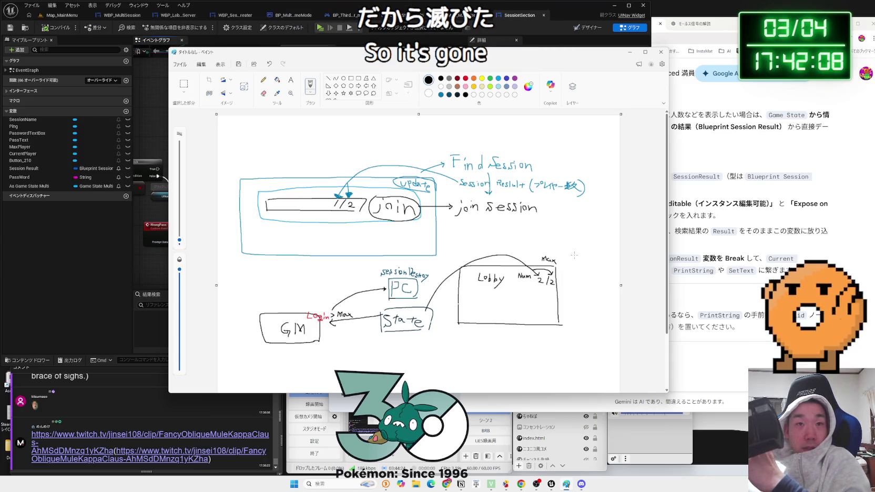
- In orange, circle Lobby and State and draw an arrow from PC up to the session list
{"action": "left_click", "coordinate": [475, 79]}
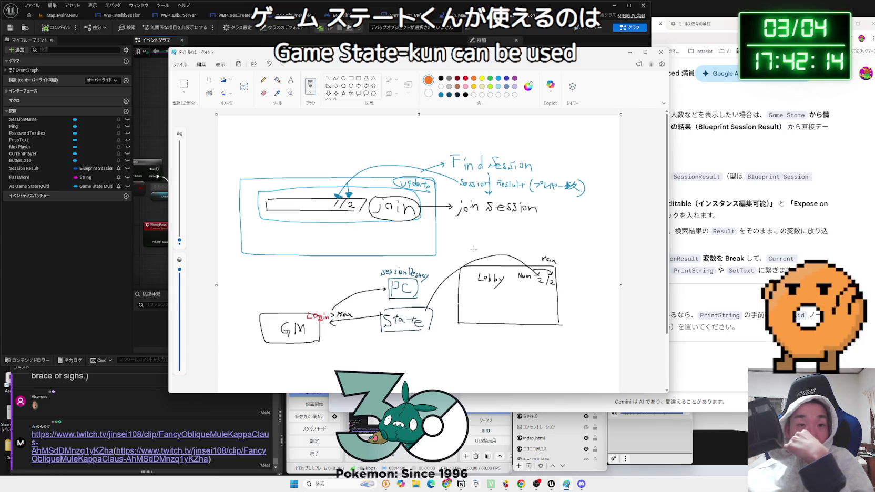
{"action": "left_click_drag", "start_coordinate": [374, 316], "coordinate": [462, 250]}
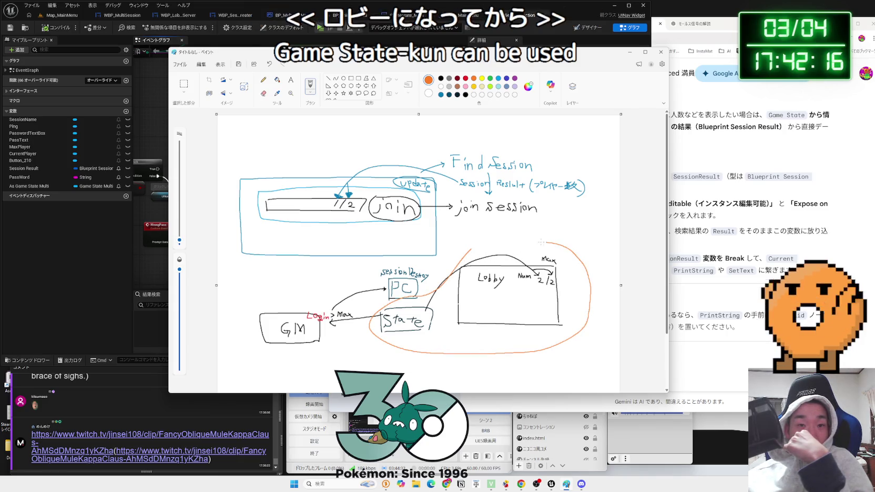
{"action": "mouse_move", "coordinate": [393, 307]}
{"action": "left_mouse_down"}
{"action": "mouse_move", "coordinate": [334, 261]}
{"action": "mouse_move", "coordinate": [344, 279]}
{"action": "left_mouse_up"}
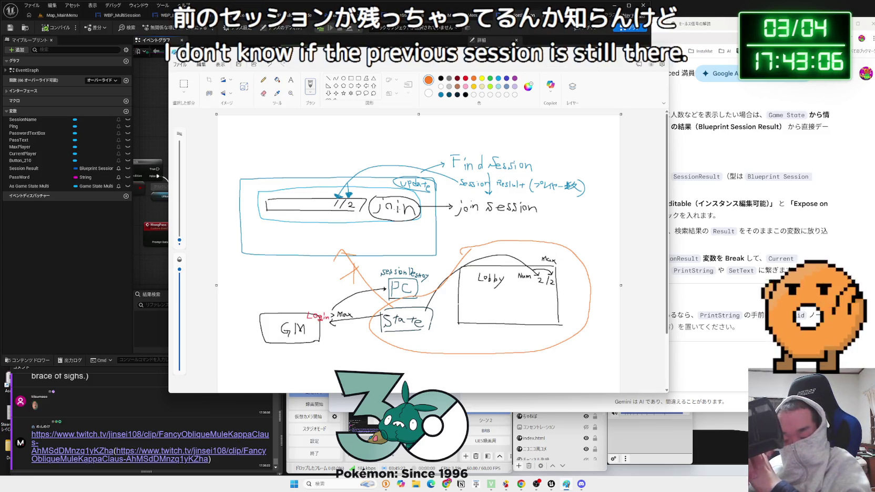
{"action": "scroll", "coordinate": [334, 220], "scroll_direction": "down", "scroll_amount": 1}
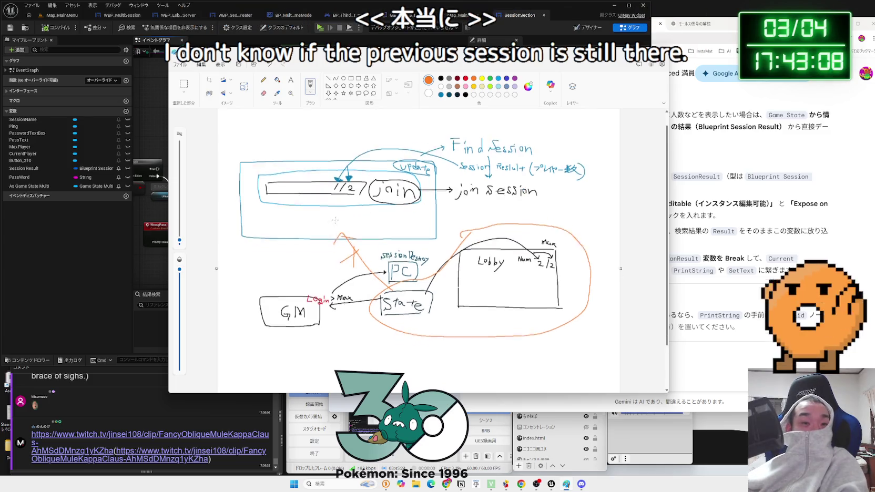
{"action": "scroll", "coordinate": [334, 220], "scroll_direction": "down", "scroll_amount": 3}
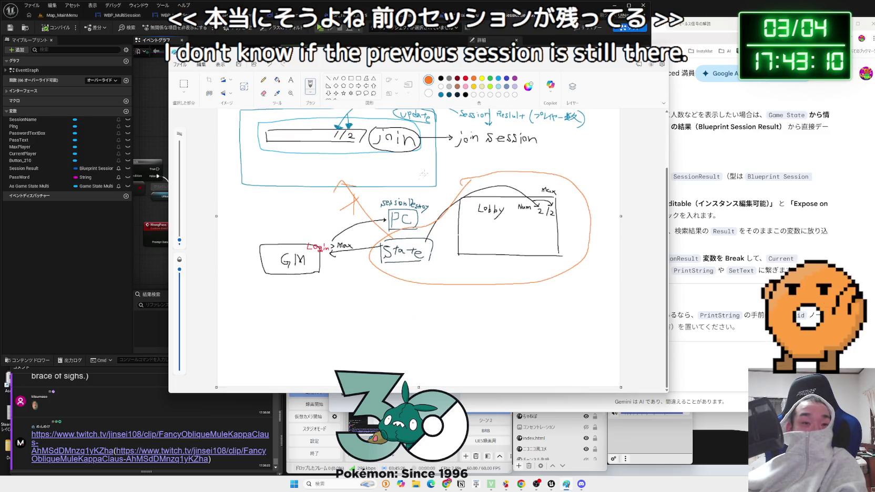
{"action": "left_click", "coordinate": [506, 78]}
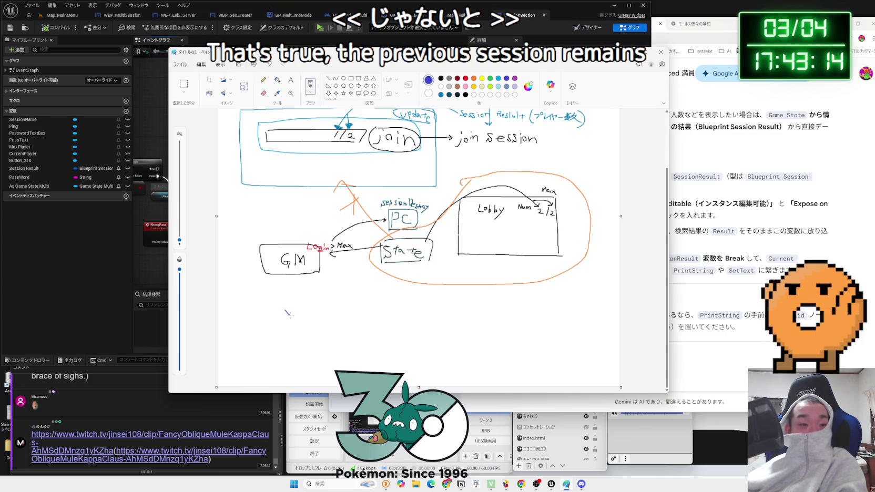
- Handwrite a bulleted note about the leftover previous session, then undo it entirely
{"action": "left_click_drag", "start_coordinate": [300, 312], "coordinate": [287, 317]}
{"action": "mouse_move", "coordinate": [288, 319]}
{"action": "left_mouse_down"}
{"action": "mouse_move", "coordinate": [287, 331]}
{"action": "mouse_move", "coordinate": [335, 317]}
{"action": "left_mouse_up"}
{"action": "mouse_move", "coordinate": [328, 318]}
{"action": "left_mouse_down"}
{"action": "mouse_move", "coordinate": [341, 325]}
{"action": "mouse_move", "coordinate": [350, 315]}
{"action": "left_mouse_up"}
{"action": "left_click_drag", "start_coordinate": [349, 317], "coordinate": [351, 325]}
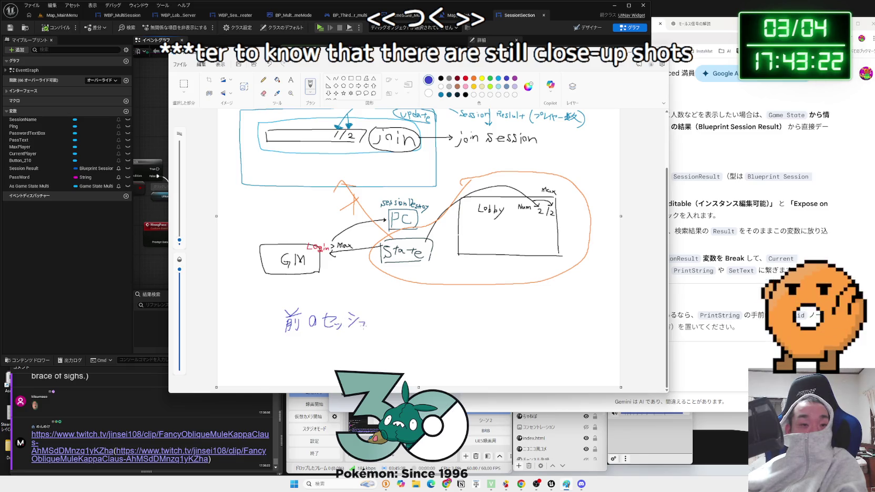
{"action": "mouse_move", "coordinate": [391, 320]}
{"action": "left_mouse_down"}
{"action": "mouse_move", "coordinate": [385, 330]}
{"action": "mouse_move", "coordinate": [419, 322]}
{"action": "left_mouse_up"}
{"action": "left_click_drag", "start_coordinate": [422, 314], "coordinate": [425, 318]}
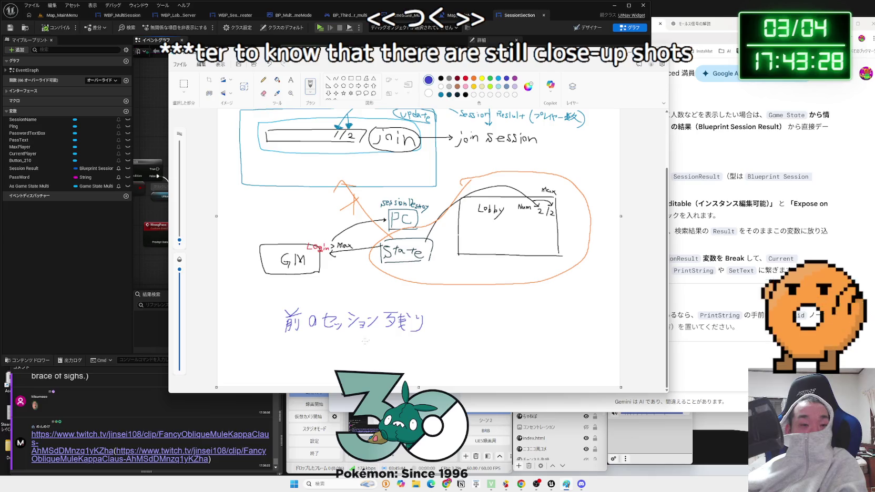
{"action": "left_click", "coordinate": [331, 342]}
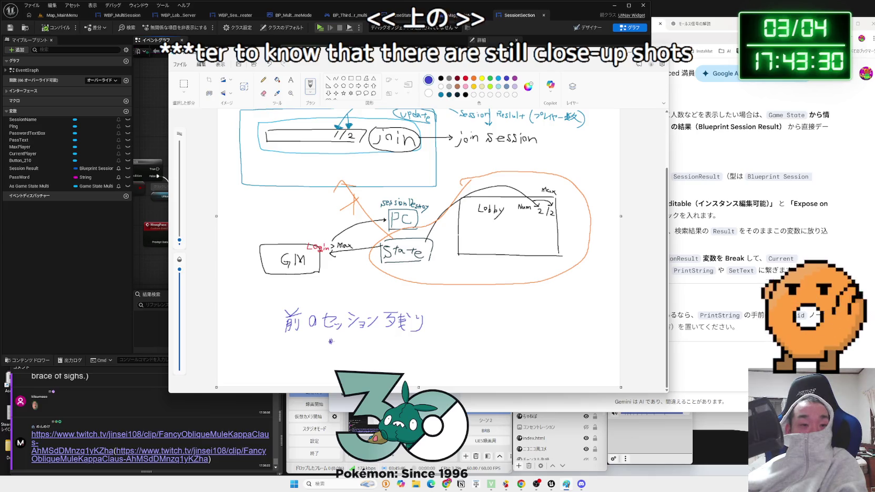
{"action": "left_click", "coordinate": [330, 363]}
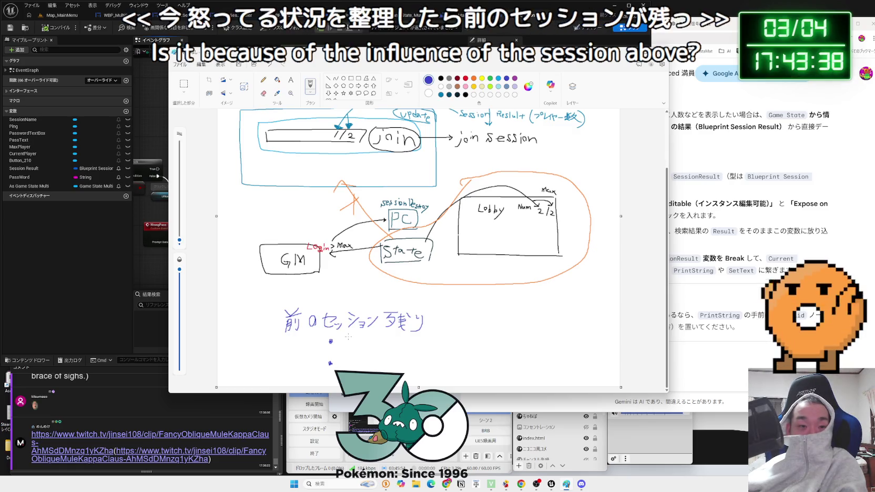
{"action": "key", "text": "ctrl+z"}
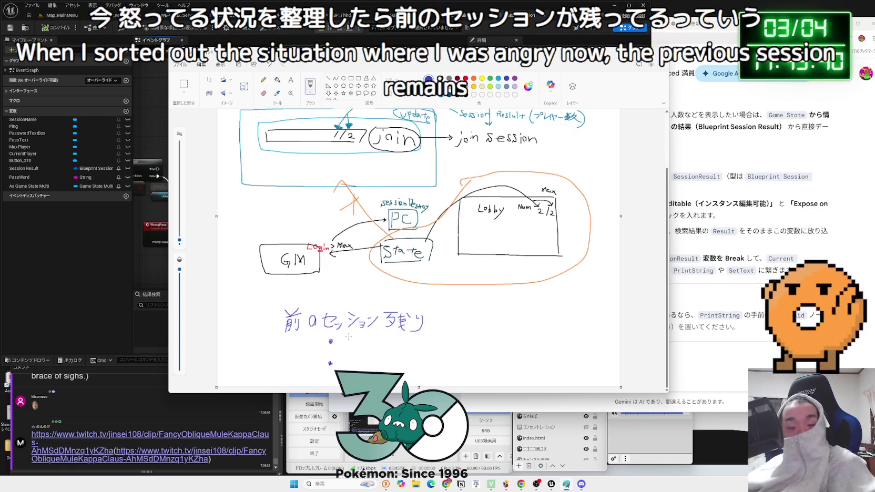
{"action": "key", "text": "ctrl+z"}
{"action": "key", "text": "ctrl+z"}
{"action": "key", "text": "ctrl+z"}
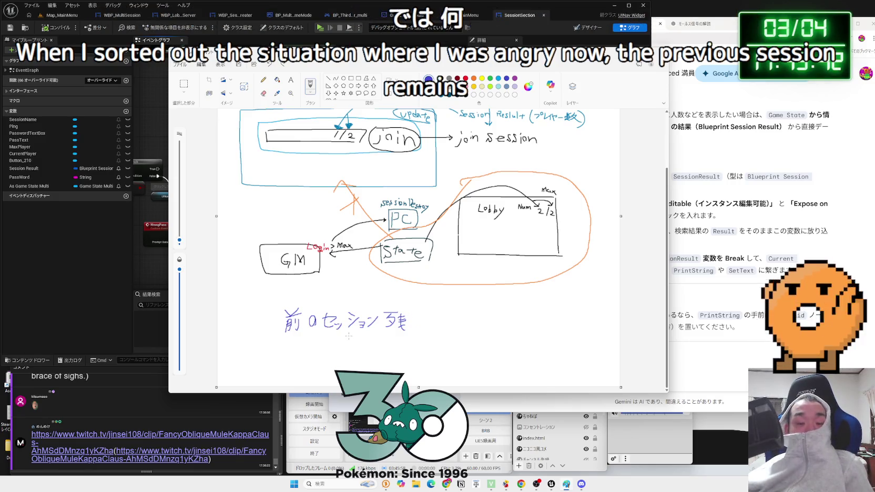
{"action": "key", "text": "ctrl+z"}
{"action": "key", "text": "ctrl+z"}
{"action": "key", "text": "ctrl+z"}
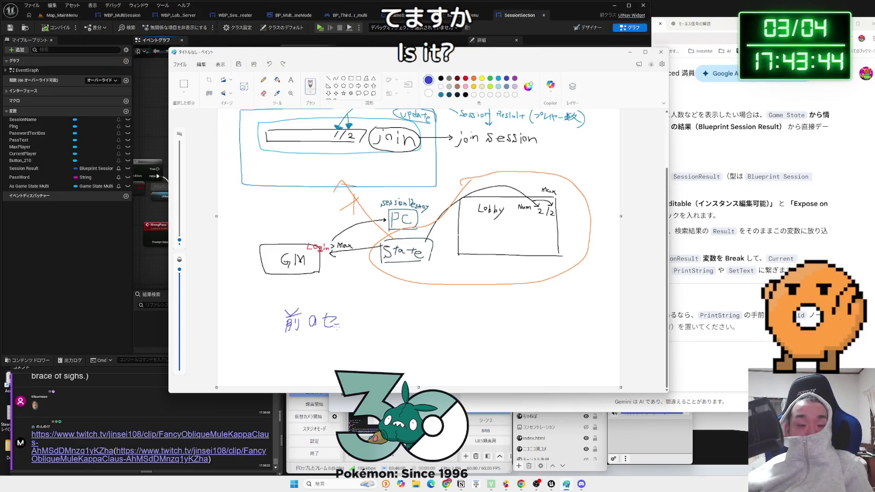
{"action": "key", "text": "ctrl+z"}
{"action": "key", "text": "ctrl+z"}
{"action": "key", "text": "ctrl+z"}
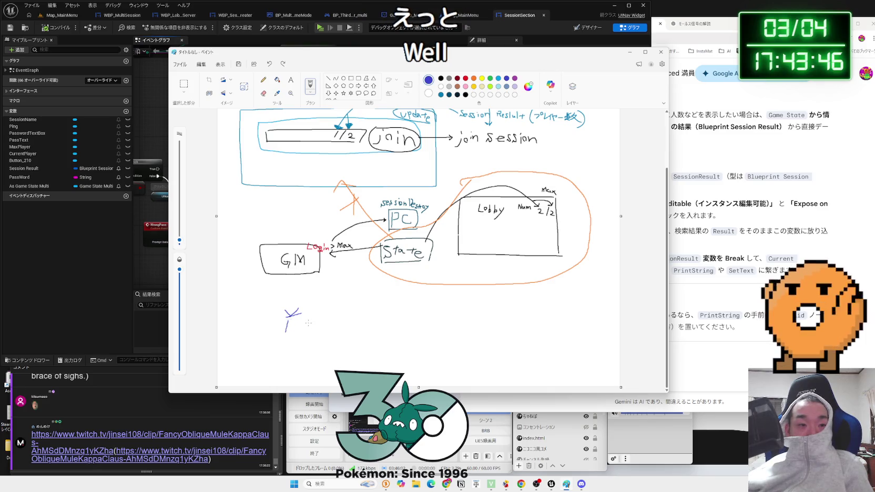
{"action": "key", "text": "ctrl+z"}
{"action": "key", "text": "ctrl+z"}
{"action": "key", "text": "ctrl+z"}
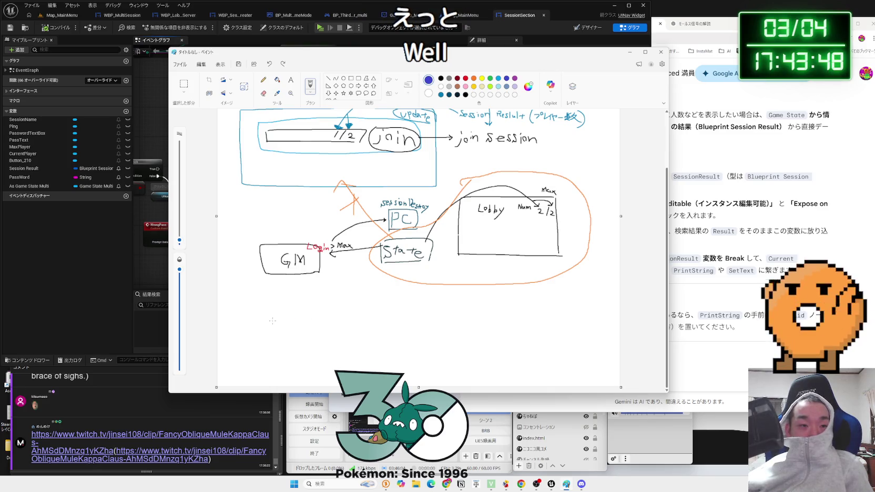
- Write a bulleted note that over-capacity rooms can still be entered showing (1/2), plus a second bullet
{"action": "mouse_move", "coordinate": [273, 316]}
{"action": "left_mouse_down"}
{"action": "mouse_move", "coordinate": [259, 331]}
{"action": "mouse_move", "coordinate": [285, 317]}
{"action": "mouse_move", "coordinate": [277, 325]}
{"action": "mouse_move", "coordinate": [296, 330]}
{"action": "mouse_move", "coordinate": [336, 321]}
{"action": "mouse_move", "coordinate": [325, 330]}
{"action": "left_mouse_up"}
{"action": "left_click_drag", "start_coordinate": [324, 330], "coordinate": [367, 325]}
{"action": "left_click_drag", "start_coordinate": [360, 323], "coordinate": [367, 330]}
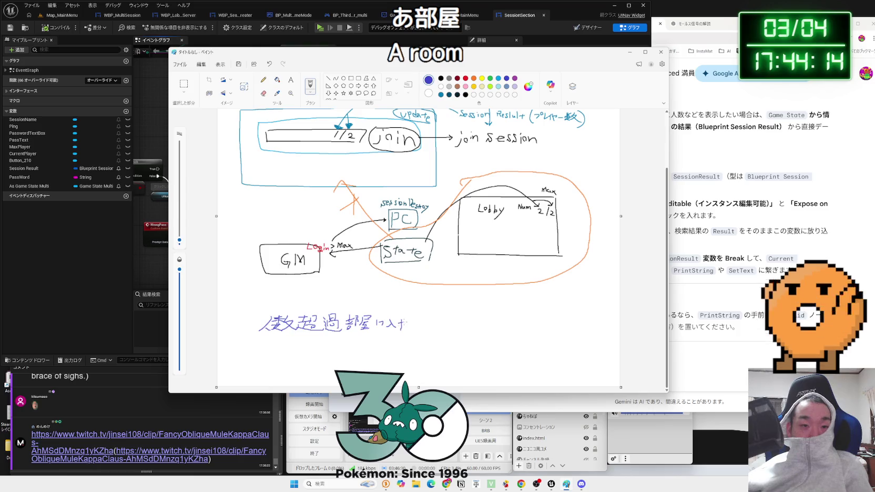
{"action": "left_click_drag", "start_coordinate": [404, 321], "coordinate": [409, 328]}
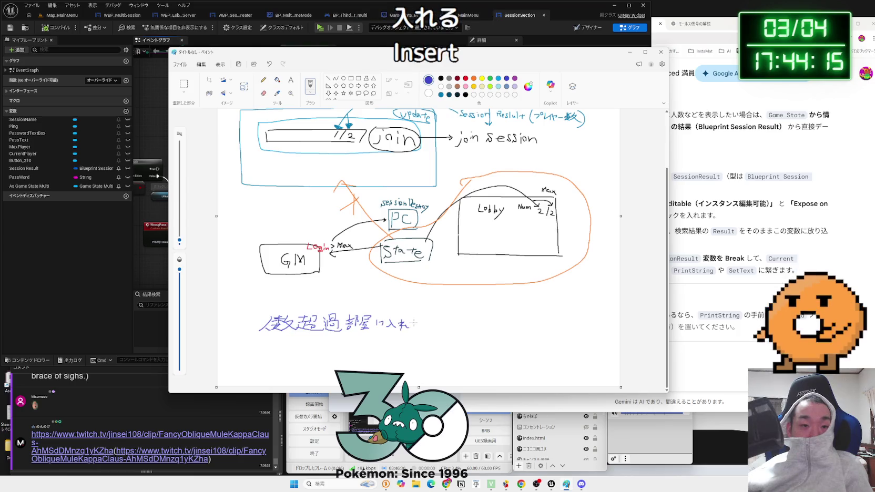
{"action": "left_click", "coordinate": [248, 325]}
{"action": "left_click_drag", "start_coordinate": [429, 318], "coordinate": [453, 331]}
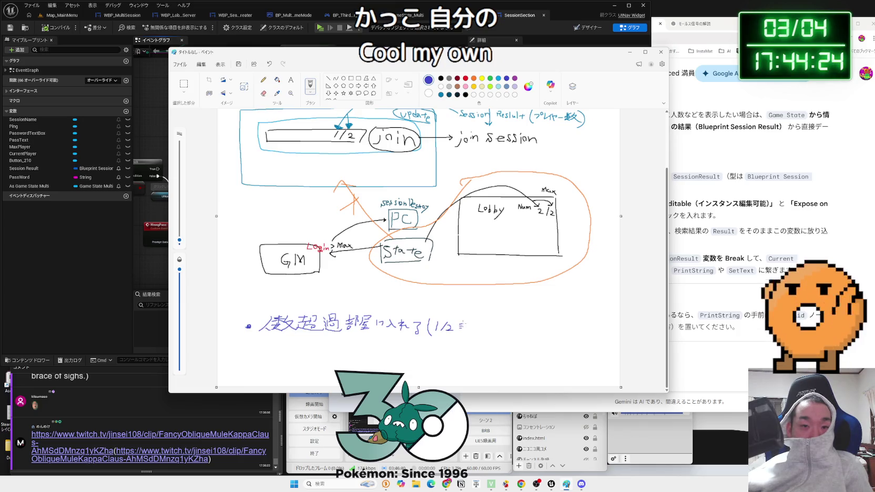
{"action": "mouse_move", "coordinate": [459, 330]}
{"action": "left_mouse_down"}
{"action": "mouse_move", "coordinate": [476, 326]}
{"action": "mouse_move", "coordinate": [471, 334]}
{"action": "left_mouse_up"}
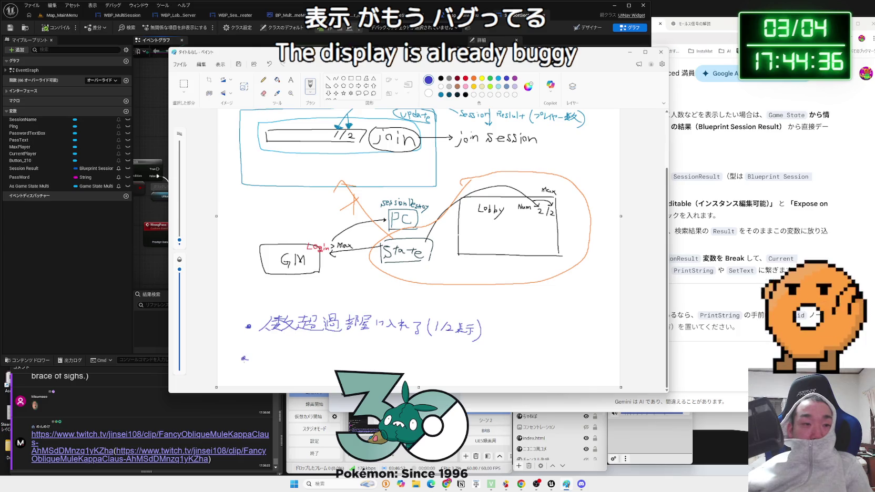
{"action": "left_click", "coordinate": [244, 358]}
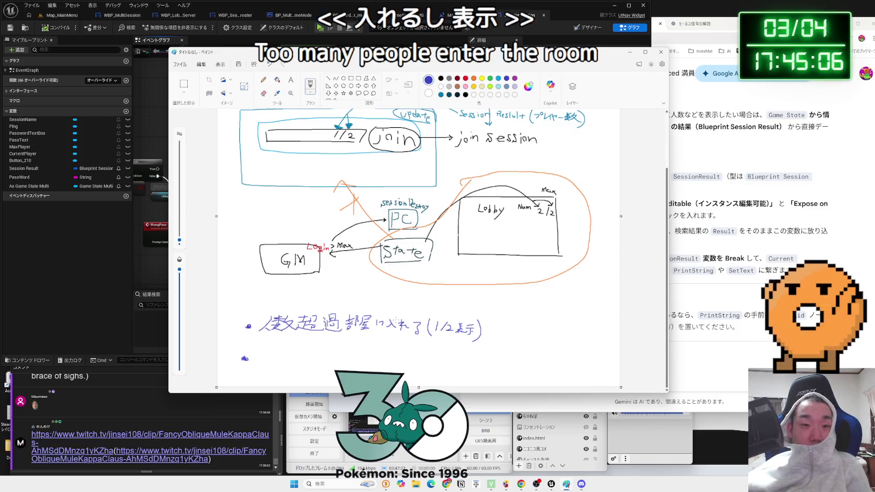
- Erase the leftover wording after 部屋 and write the replacement phrase with the brush
{"action": "key", "text": "e"}
{"action": "mouse_move", "coordinate": [390, 325]}
{"action": "left_mouse_down"}
{"action": "mouse_move", "coordinate": [383, 324]}
{"action": "mouse_move", "coordinate": [417, 330]}
{"action": "left_mouse_up"}
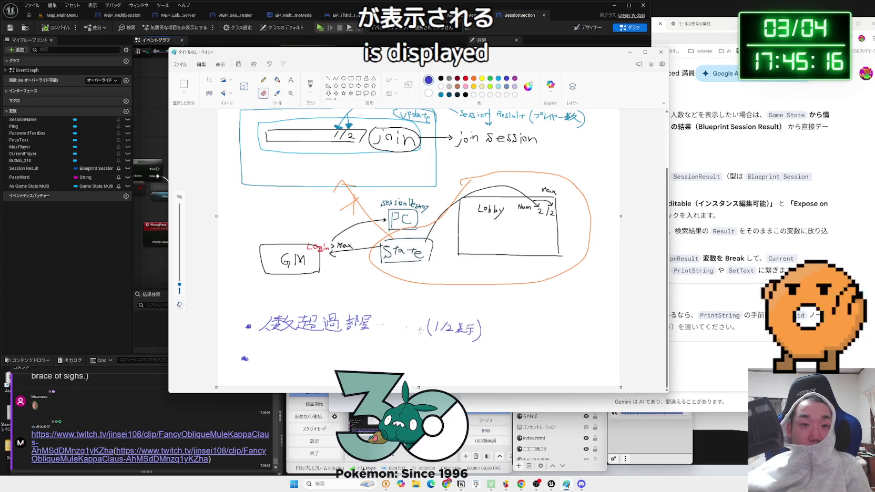
{"action": "mouse_move", "coordinate": [389, 325]}
{"action": "left_mouse_down"}
{"action": "mouse_move", "coordinate": [378, 325]}
{"action": "mouse_move", "coordinate": [388, 325]}
{"action": "left_mouse_up"}
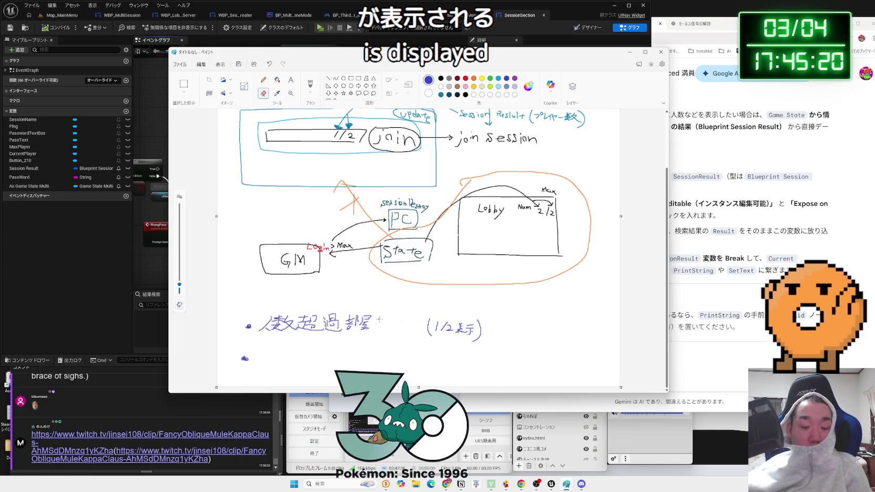
{"action": "left_click", "coordinate": [277, 79]}
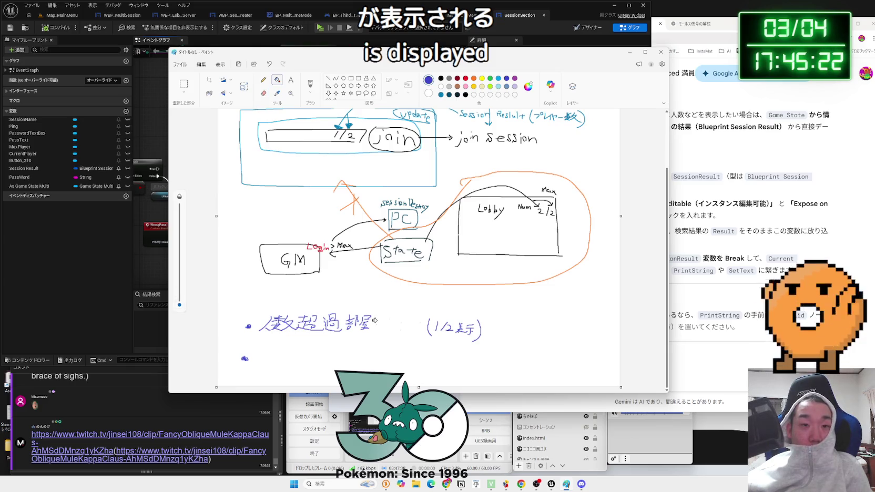
{"action": "left_click", "coordinate": [312, 85]}
{"action": "left_click_drag", "start_coordinate": [374, 320], "coordinate": [388, 329]}
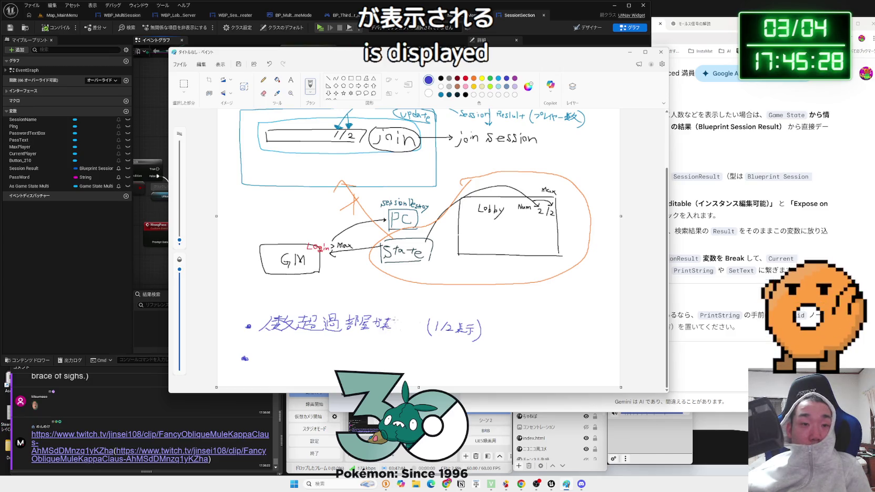
{"action": "left_click_drag", "start_coordinate": [399, 319], "coordinate": [410, 326]}
- Finish the reworded over-capacity line and go back to the Unreal blueprint editor
{"action": "left_click_drag", "start_coordinate": [416, 320], "coordinate": [421, 325]}
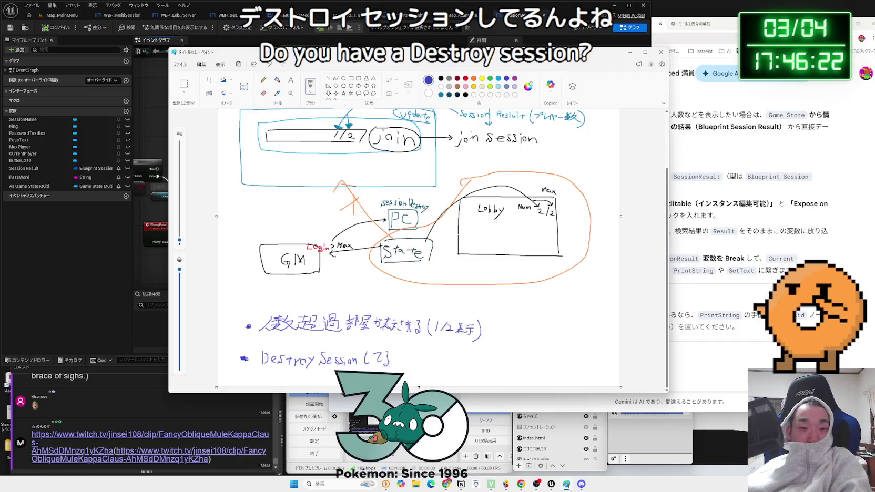
{"action": "key", "text": "alt+Tab"}
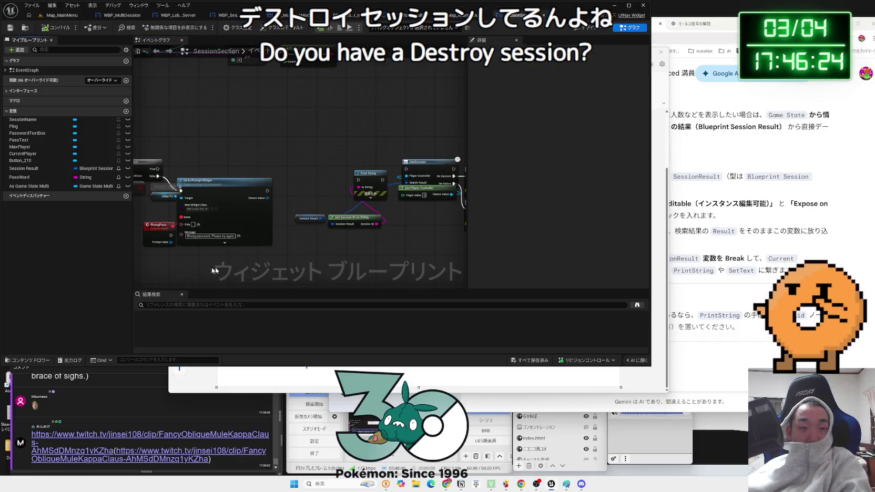
- Wire Branch True → Print String → JoinSession, nudge the node group, and save SessionSection
{"action": "scroll", "coordinate": [285, 276], "scroll_direction": "up", "scroll_amount": 1}
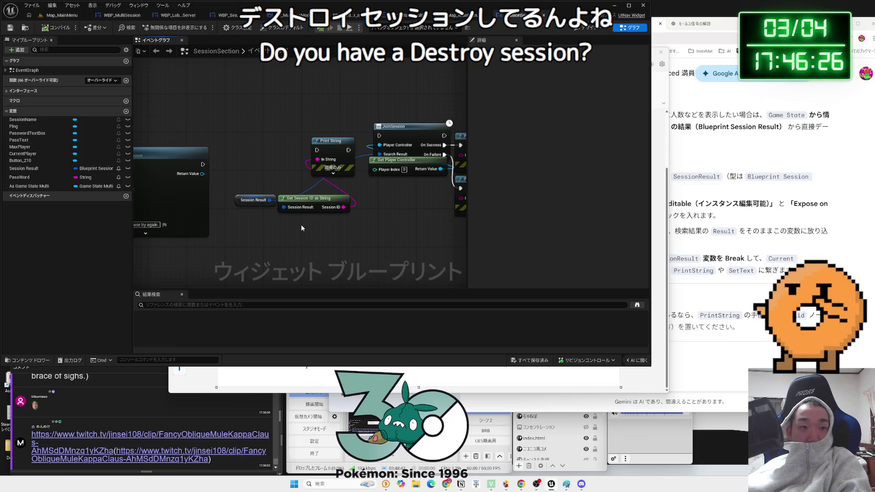
{"action": "left_click", "coordinate": [307, 204]}
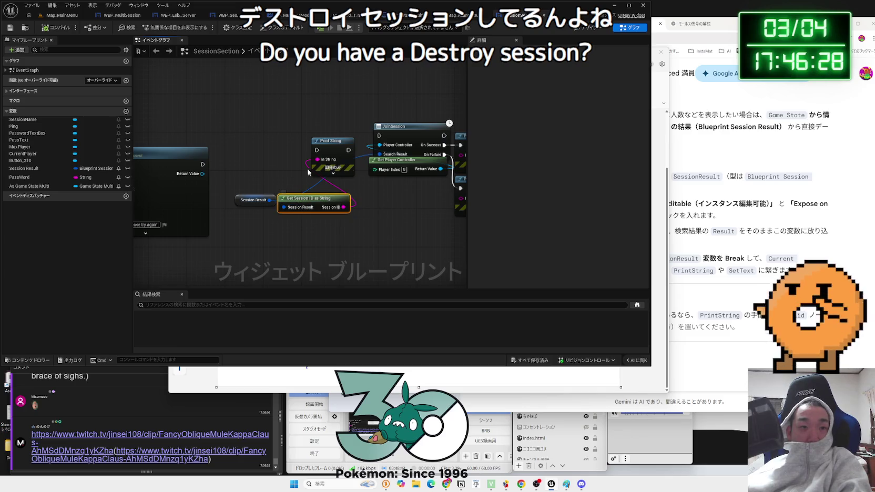
{"action": "mouse_move", "coordinate": [347, 155]}
{"action": "left_mouse_down"}
{"action": "mouse_move", "coordinate": [342, 196]}
{"action": "mouse_move", "coordinate": [330, 168]}
{"action": "left_mouse_up"}
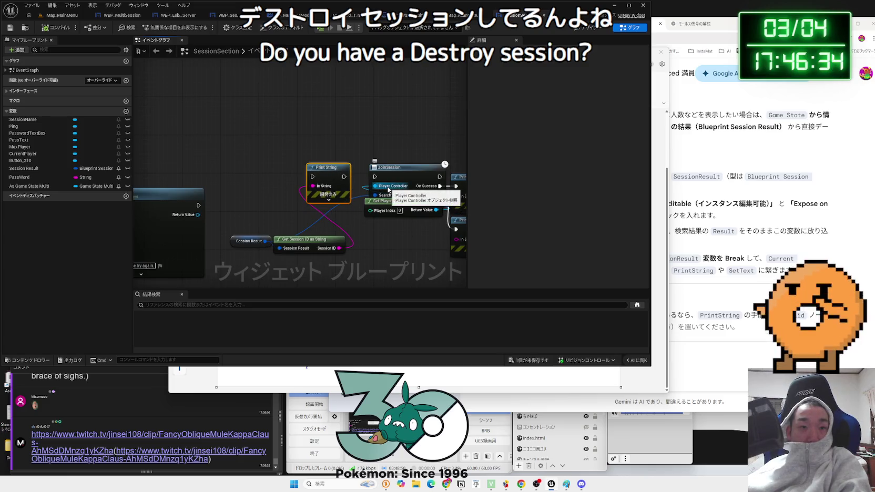
{"action": "left_click_drag", "start_coordinate": [345, 176], "coordinate": [374, 179]}
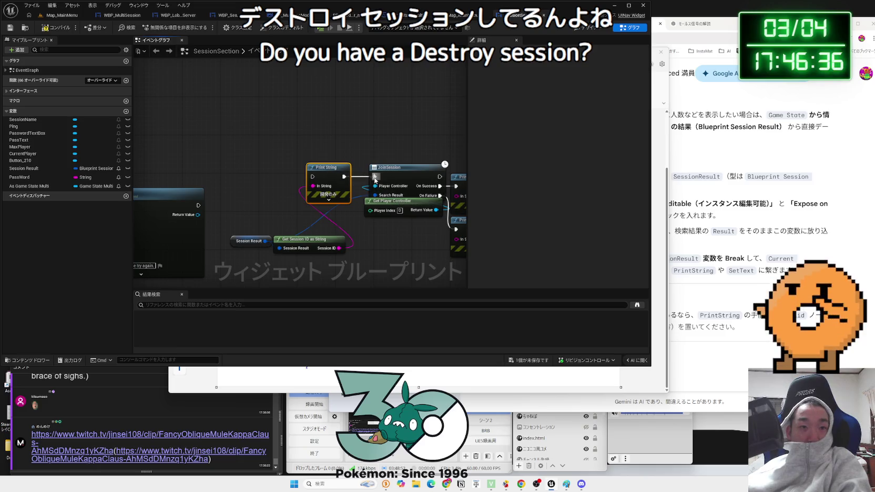
{"action": "scroll", "coordinate": [266, 187], "scroll_direction": "down", "scroll_amount": 2}
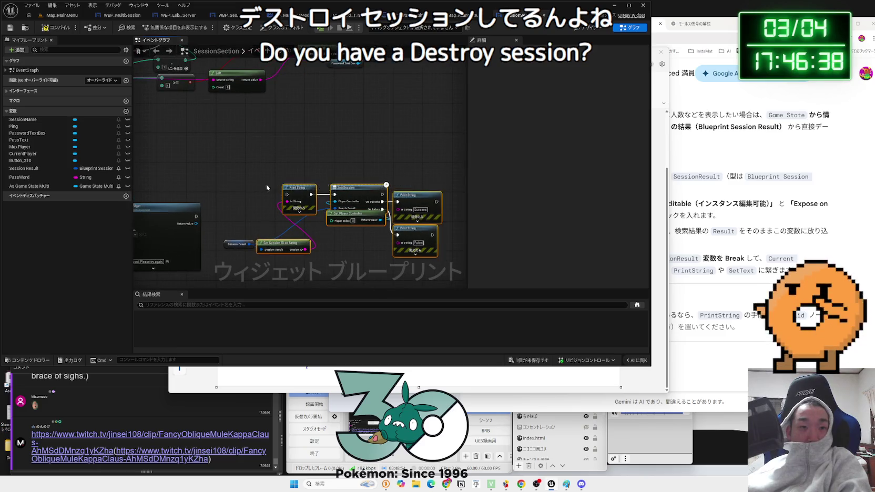
{"action": "mouse_move", "coordinate": [267, 185]}
{"action": "left_mouse_down"}
{"action": "mouse_move", "coordinate": [248, 181]}
{"action": "mouse_move", "coordinate": [419, 252]}
{"action": "left_mouse_up"}
{"action": "mouse_move", "coordinate": [218, 215]}
{"action": "left_mouse_down"}
{"action": "mouse_move", "coordinate": [315, 220]}
{"action": "mouse_move", "coordinate": [396, 209]}
{"action": "left_mouse_up"}
{"action": "mouse_move", "coordinate": [419, 250]}
{"action": "left_mouse_down"}
{"action": "mouse_move", "coordinate": [306, 235]}
{"action": "mouse_move", "coordinate": [420, 247]}
{"action": "left_mouse_up"}
{"action": "left_click_drag", "start_coordinate": [315, 199], "coordinate": [315, 206]}
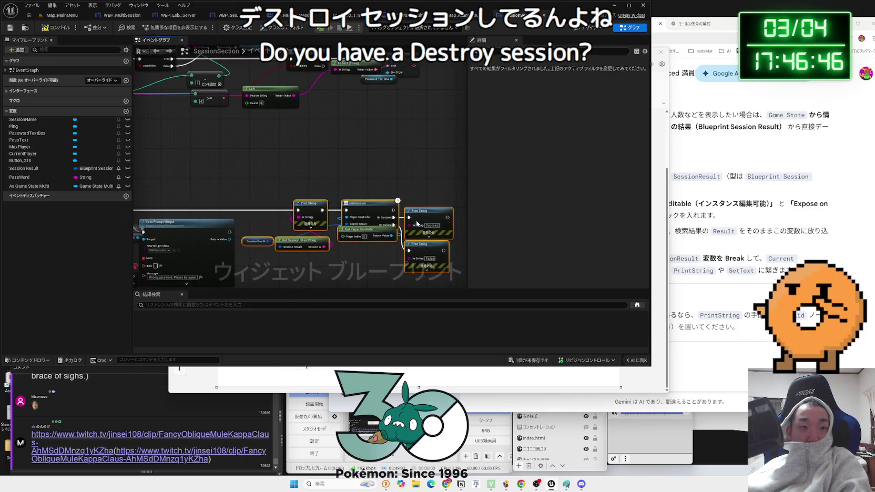
{"action": "left_click", "coordinate": [305, 188]}
{"action": "left_click", "coordinate": [528, 360]}
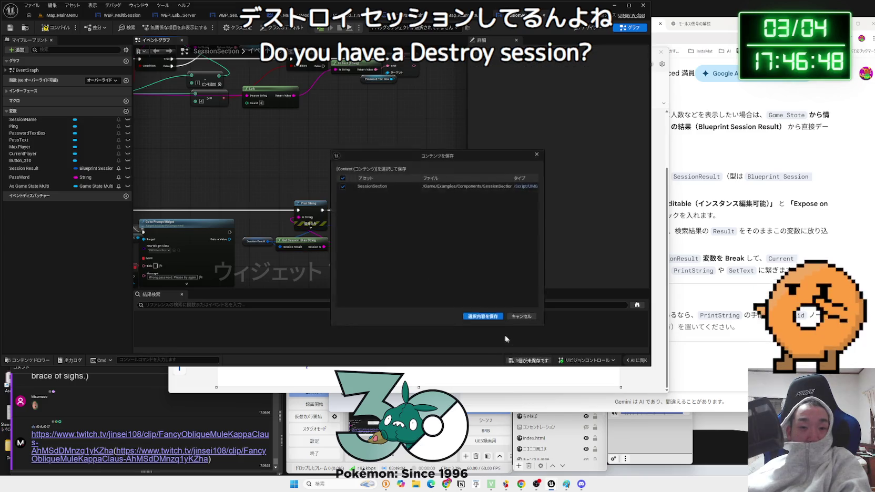
- Start a three-window play test from Map_MainMenu and host a lobby from the large window
{"action": "left_click", "coordinate": [62, 14]}
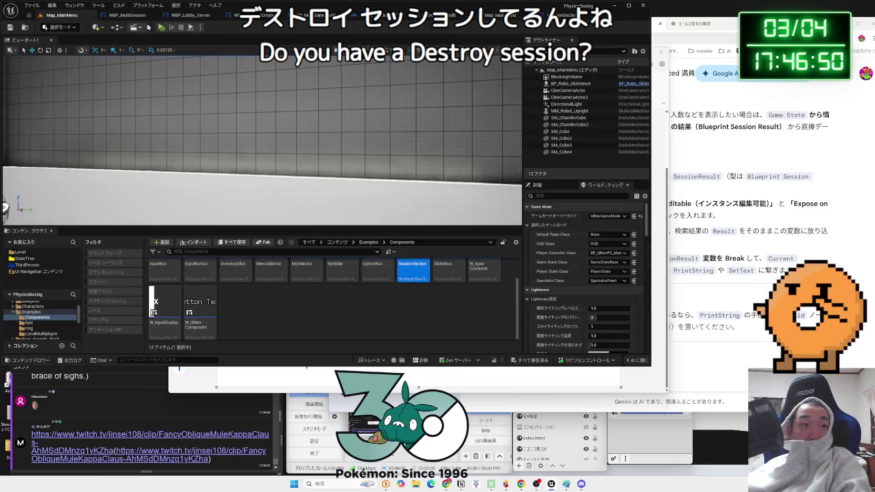
{"action": "left_click", "coordinate": [160, 28]}
{"action": "left_click", "coordinate": [442, 197]}
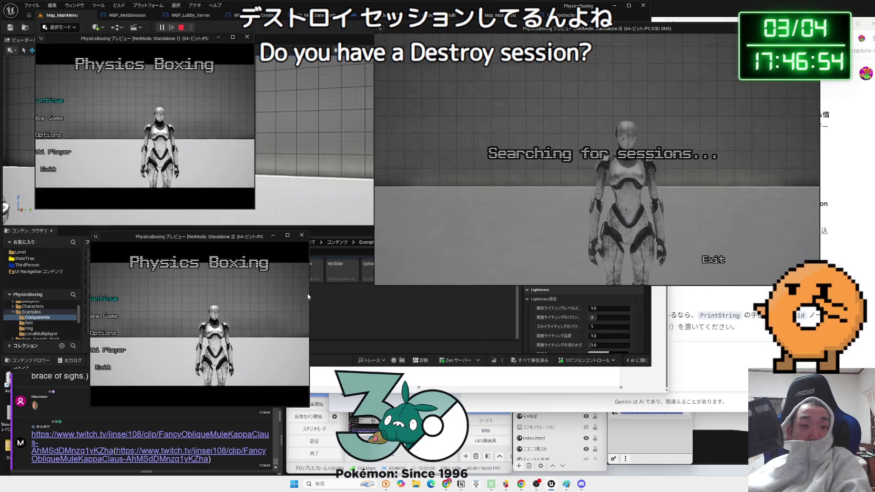
{"action": "left_click_drag", "start_coordinate": [308, 293], "coordinate": [383, 292]}
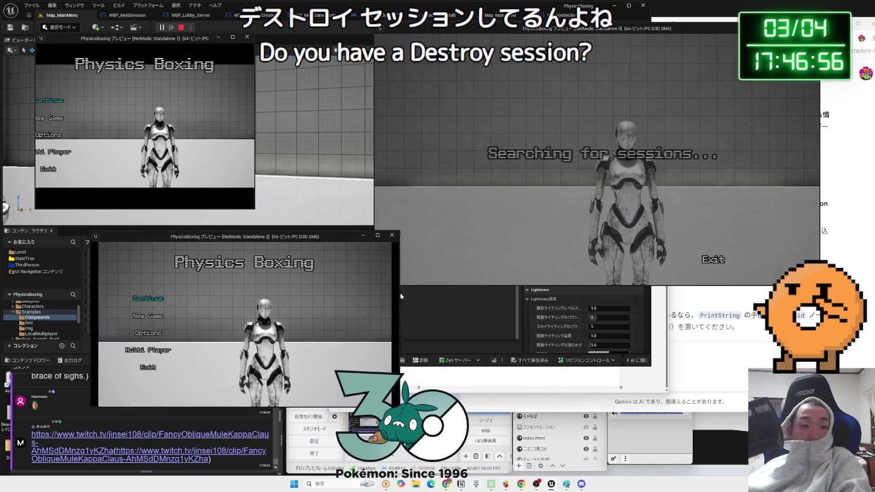
{"action": "left_click_drag", "start_coordinate": [336, 236], "coordinate": [339, 231]}
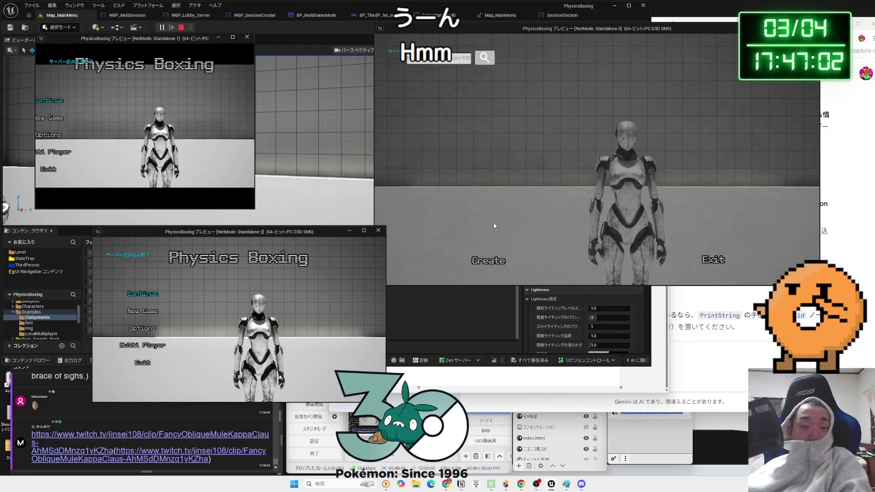
{"action": "left_click", "coordinate": [488, 260]}
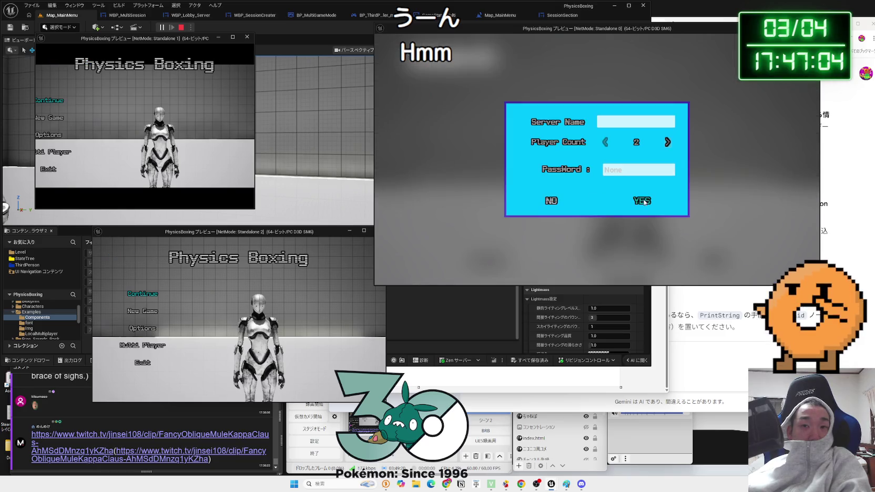
{"action": "left_click", "coordinate": [589, 199]}
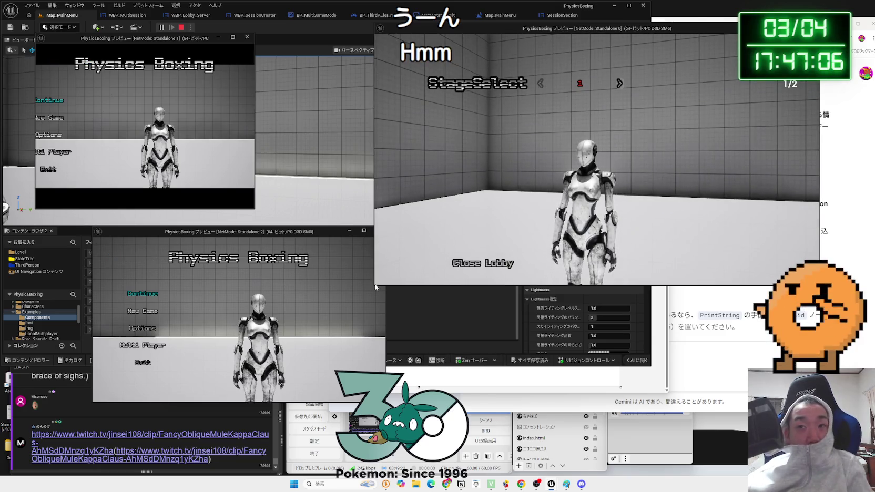
- Search sessions in the other two windows, join the listed 1/2 lobby, then exit the game
{"action": "left_click", "coordinate": [229, 329]}
{"action": "left_click", "coordinate": [148, 348]}
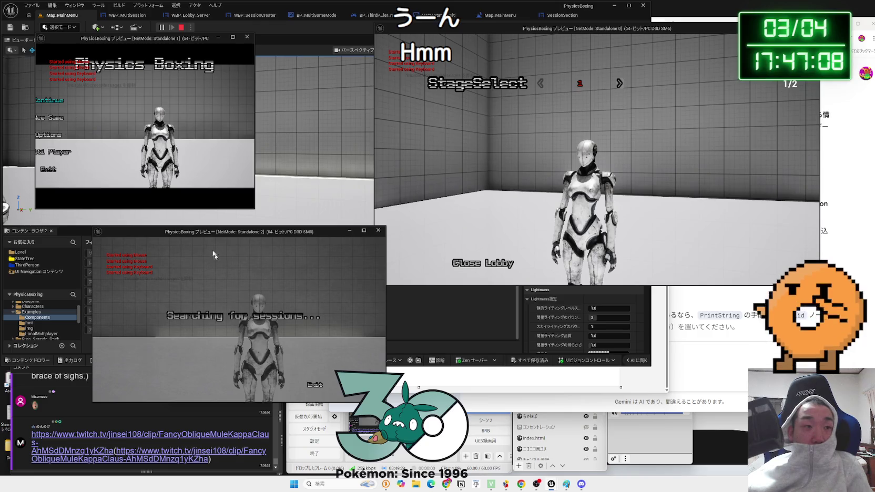
{"action": "left_click_drag", "start_coordinate": [254, 117], "coordinate": [330, 119]}
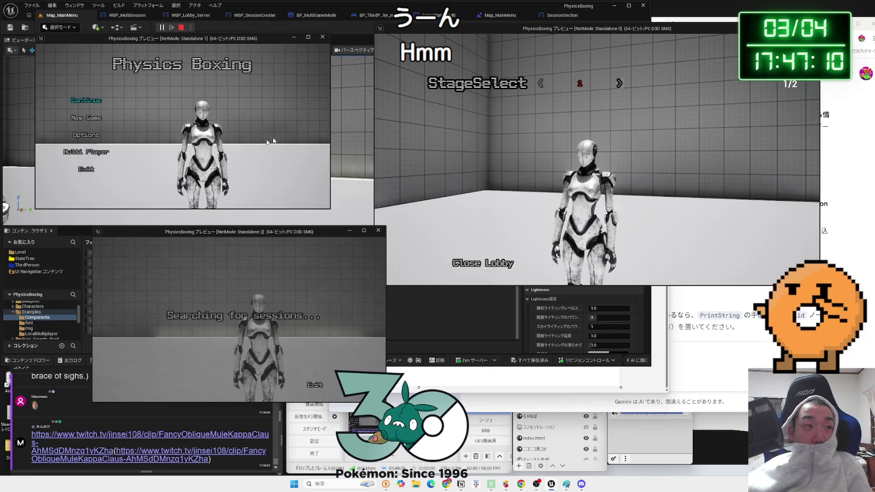
{"action": "left_click", "coordinate": [84, 147]}
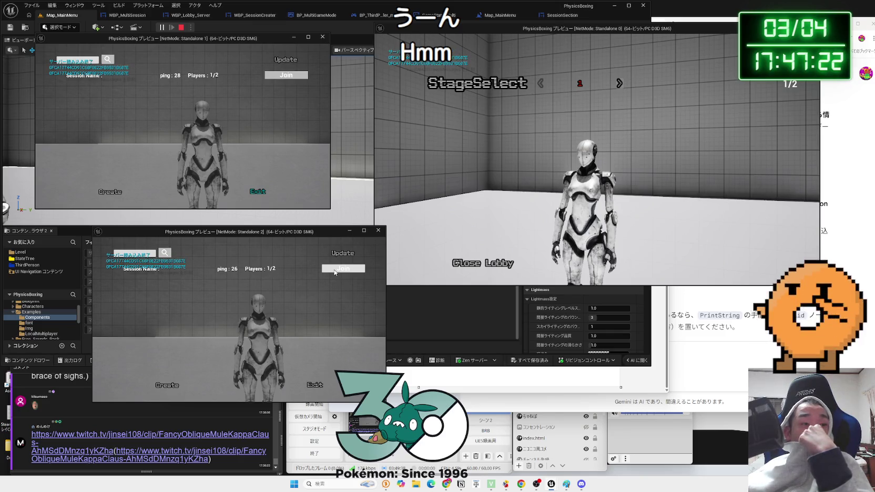
{"action": "left_click", "coordinate": [346, 271]}
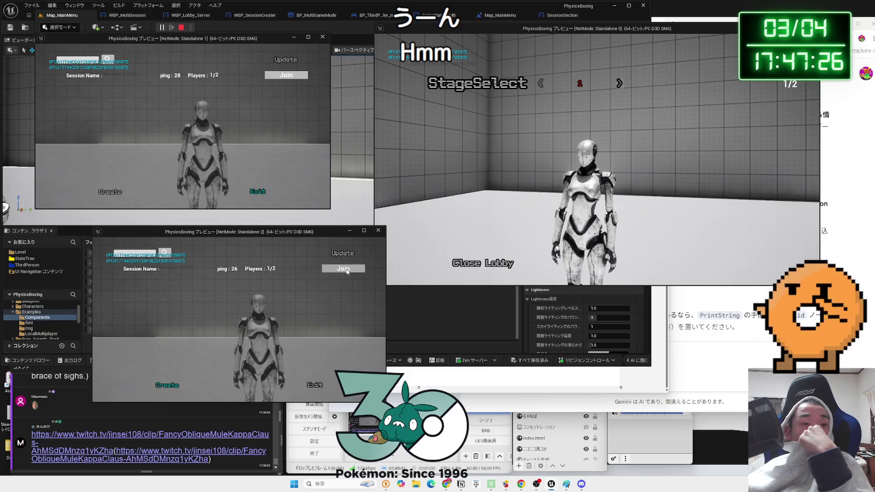
{"action": "left_click", "coordinate": [320, 384]}
{"action": "left_click", "coordinate": [226, 363]}
{"action": "left_click", "coordinate": [256, 330]}
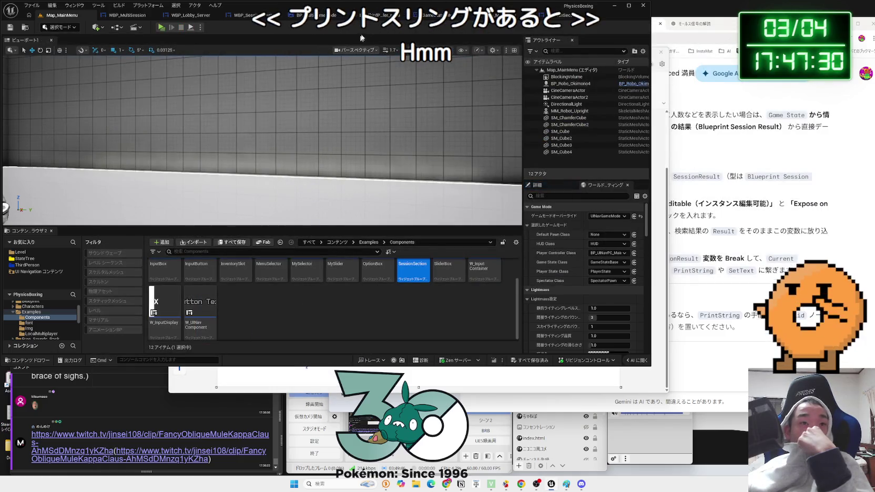
- Delete the Print String and session ID nodes and wire Branch True directly to JoinSession
{"action": "left_click", "coordinate": [330, 15]}
{"action": "left_click", "coordinate": [491, 15]}
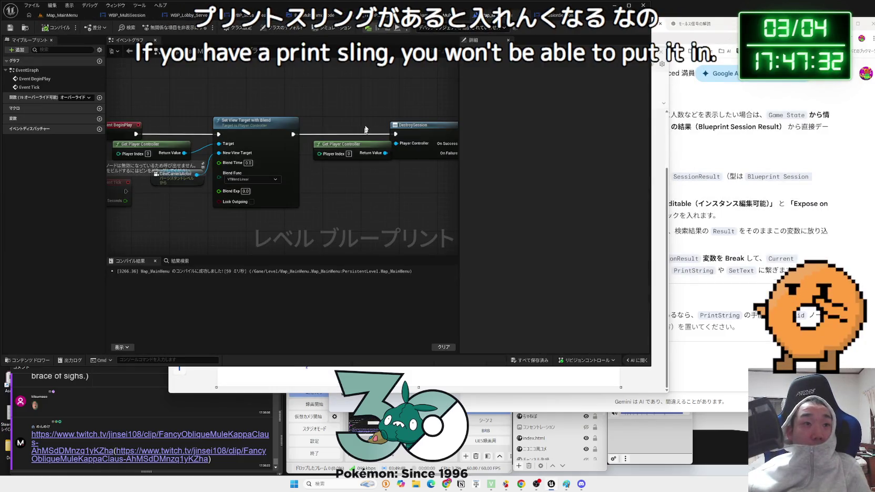
{"action": "left_click", "coordinate": [551, 14]}
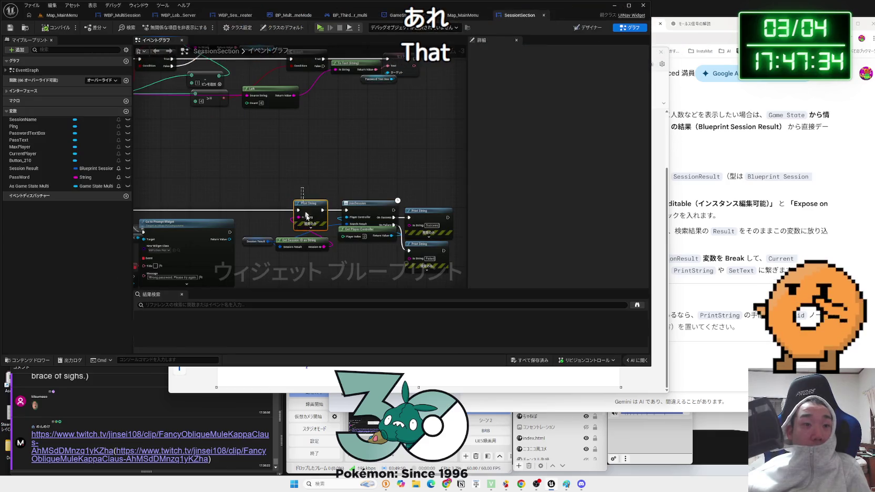
{"action": "key", "text": "Delete"}
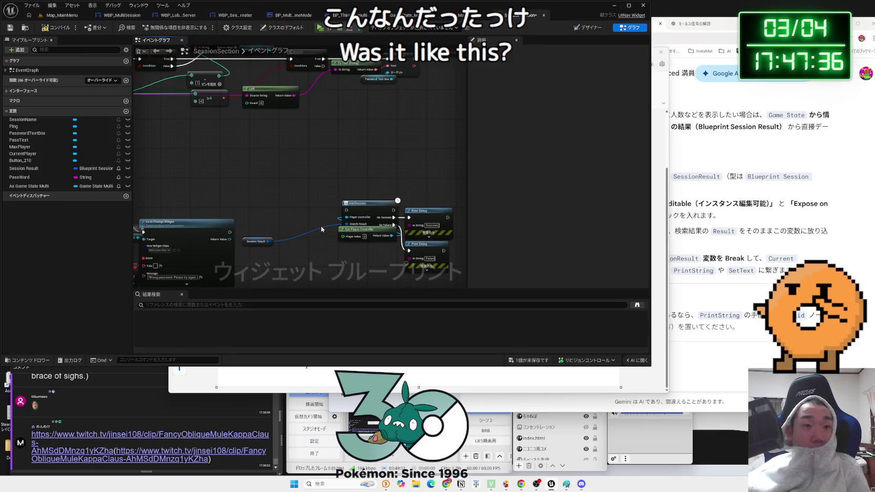
{"action": "left_click_drag", "start_coordinate": [252, 245], "coordinate": [305, 243]}
{"action": "mouse_move", "coordinate": [345, 209]}
{"action": "left_mouse_down"}
{"action": "mouse_move", "coordinate": [142, 210]}
{"action": "mouse_move", "coordinate": [253, 211]}
{"action": "mouse_move", "coordinate": [200, 159]}
{"action": "left_mouse_up"}
{"action": "mouse_move", "coordinate": [170, 223]}
{"action": "left_mouse_down"}
{"action": "mouse_move", "coordinate": [395, 223]}
{"action": "mouse_move", "coordinate": [401, 231]}
{"action": "mouse_move", "coordinate": [423, 182]}
{"action": "mouse_move", "coordinate": [390, 162]}
{"action": "left_mouse_up"}
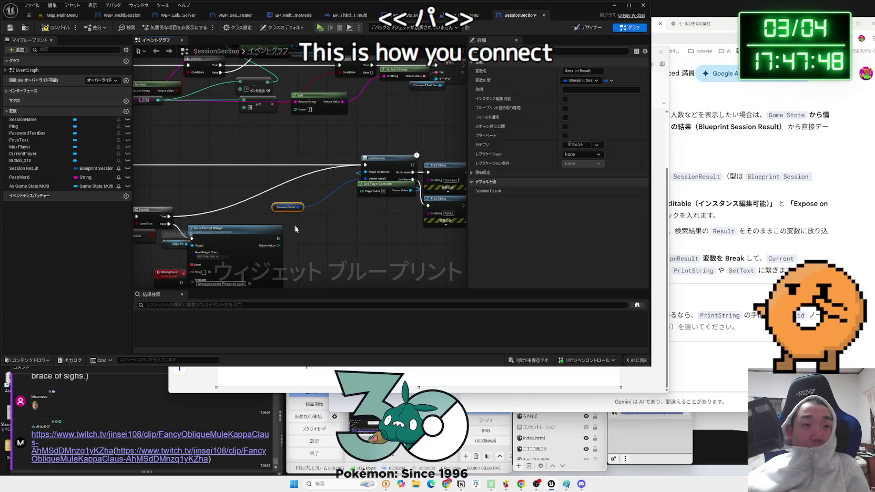
- Undo the last graph change, redraw the Branch True connection, and return to Map_MainMenu
{"action": "scroll", "coordinate": [328, 234], "scroll_direction": "up", "scroll_amount": 2}
{"action": "key", "text": "ctrl+z"}
{"action": "key", "text": "ctrl+z"}
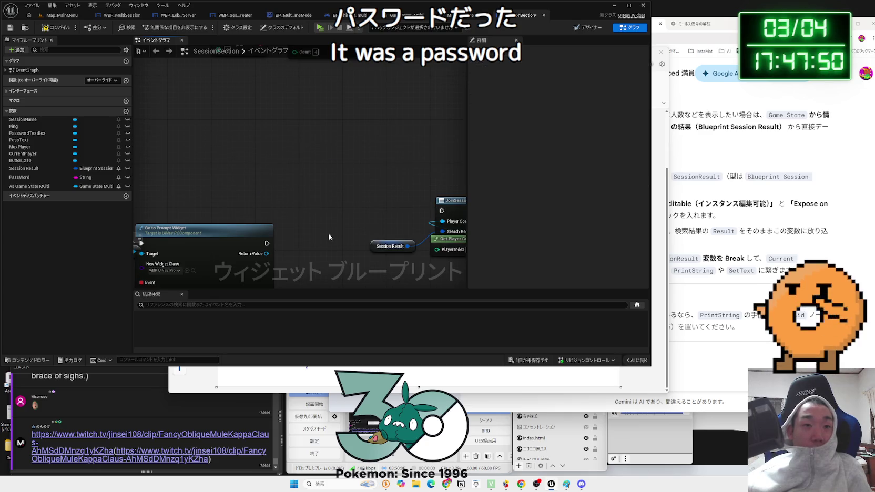
{"action": "scroll", "coordinate": [328, 237], "scroll_direction": "down", "scroll_amount": 2}
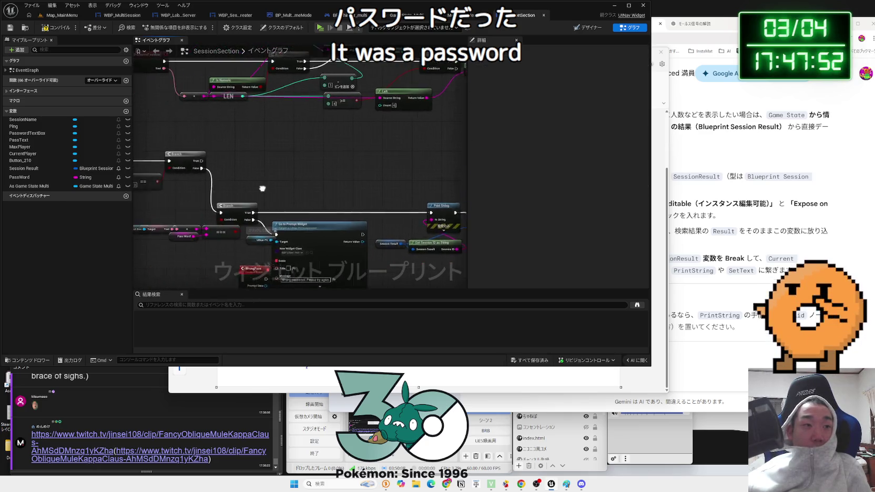
{"action": "mouse_move", "coordinate": [220, 161]}
{"action": "left_mouse_down"}
{"action": "mouse_move", "coordinate": [457, 218]}
{"action": "mouse_move", "coordinate": [432, 213]}
{"action": "left_mouse_up"}
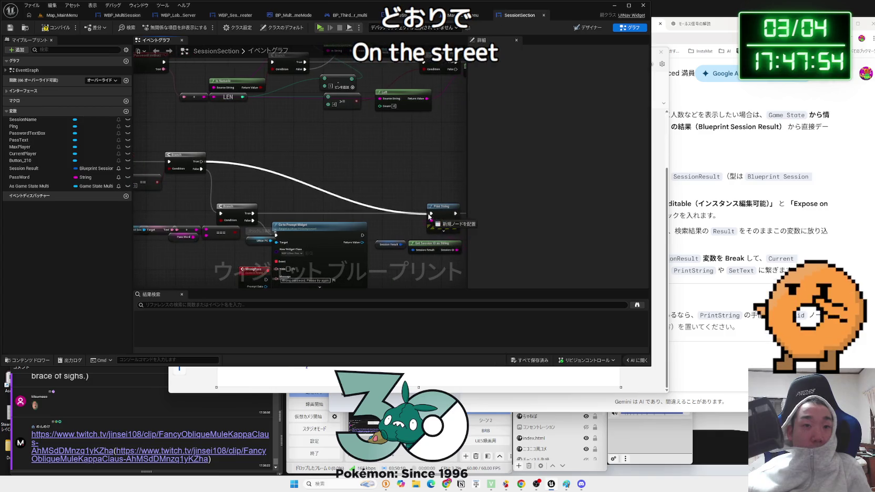
{"action": "left_click", "coordinate": [62, 15]}
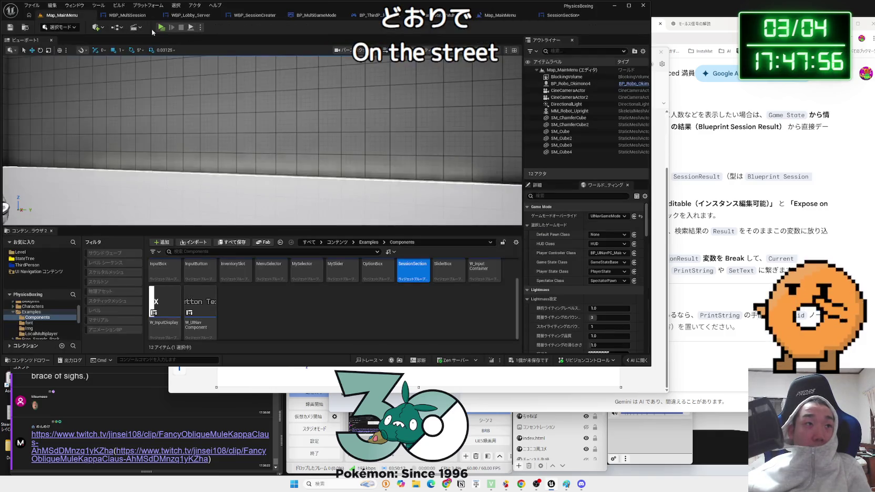
- Launch a three-client play session and host a new session from Standalone 0
{"action": "key", "text": "alt+p"}
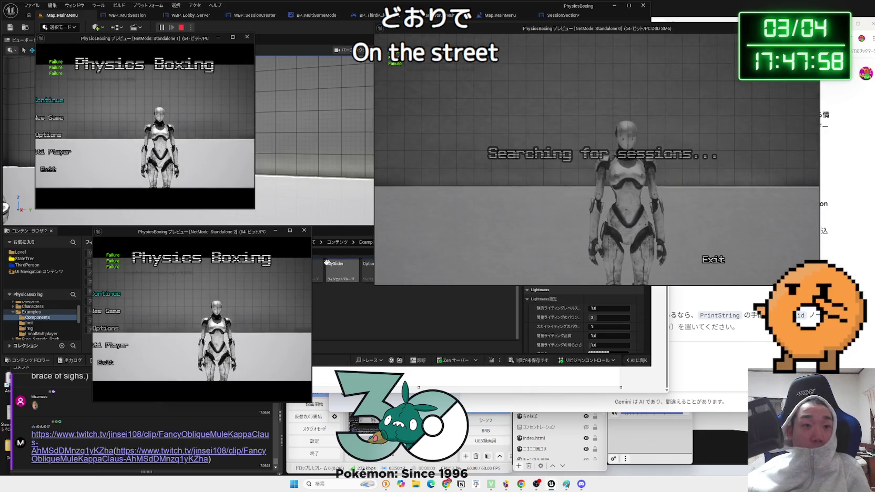
{"action": "left_click_drag", "start_coordinate": [310, 265], "coordinate": [398, 265]}
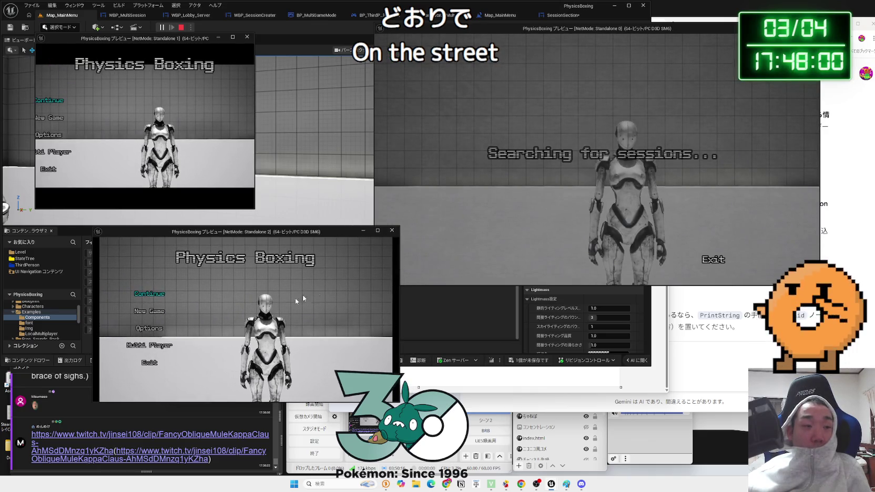
{"action": "left_click", "coordinate": [152, 345]}
{"action": "left_click_drag", "start_coordinate": [320, 226], "coordinate": [320, 219]}
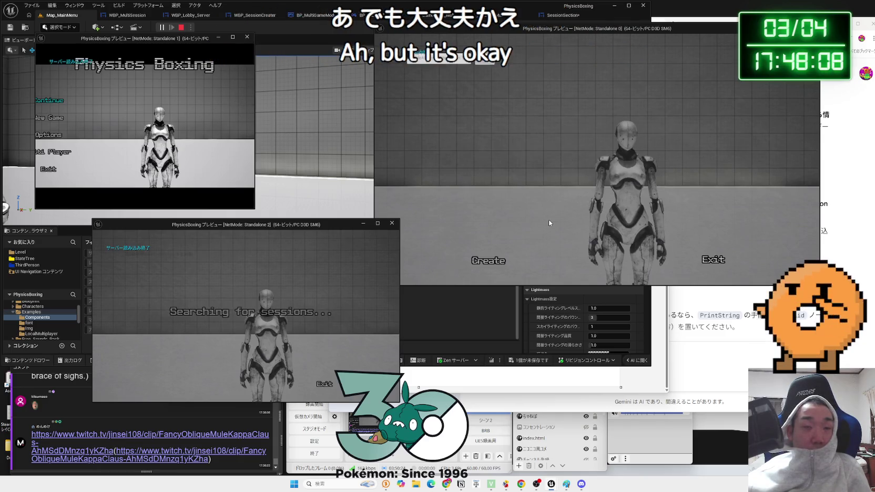
{"action": "left_click", "coordinate": [486, 260]}
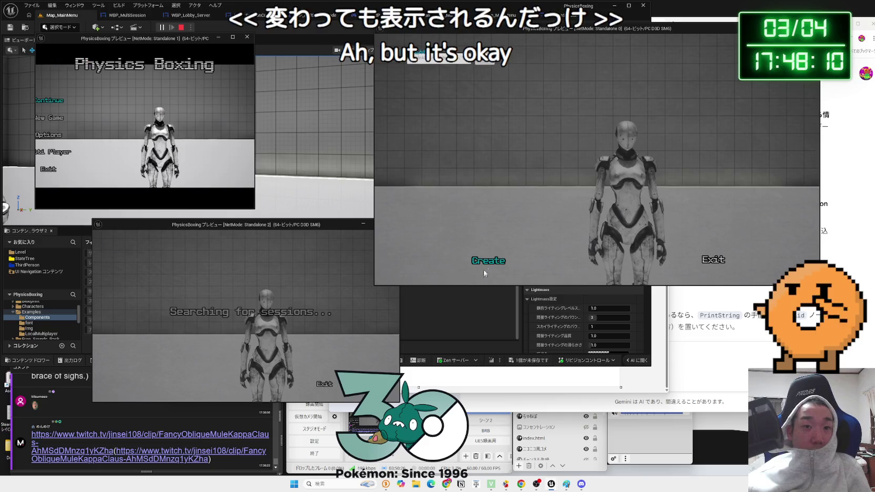
{"action": "left_click", "coordinate": [486, 260]}
{"action": "left_click", "coordinate": [640, 200]}
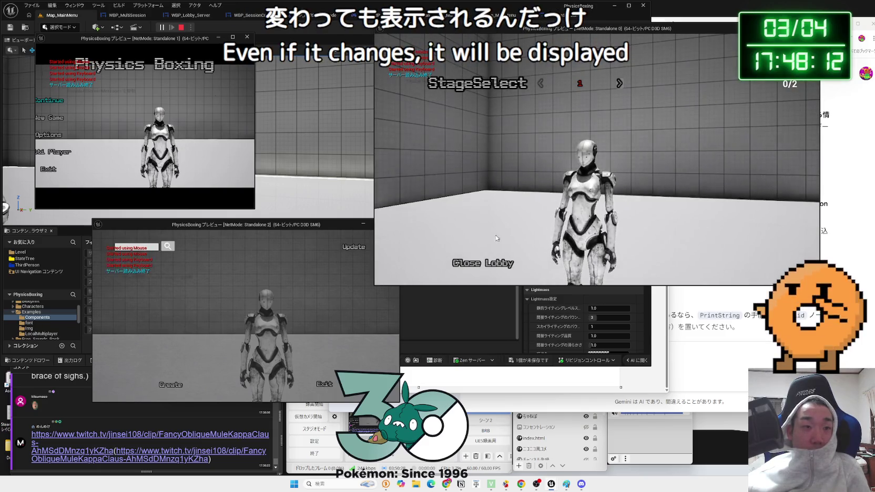
- Refresh the session list in Standalone 2 and open the session browser in Standalone 1
{"action": "left_click", "coordinate": [273, 322]}
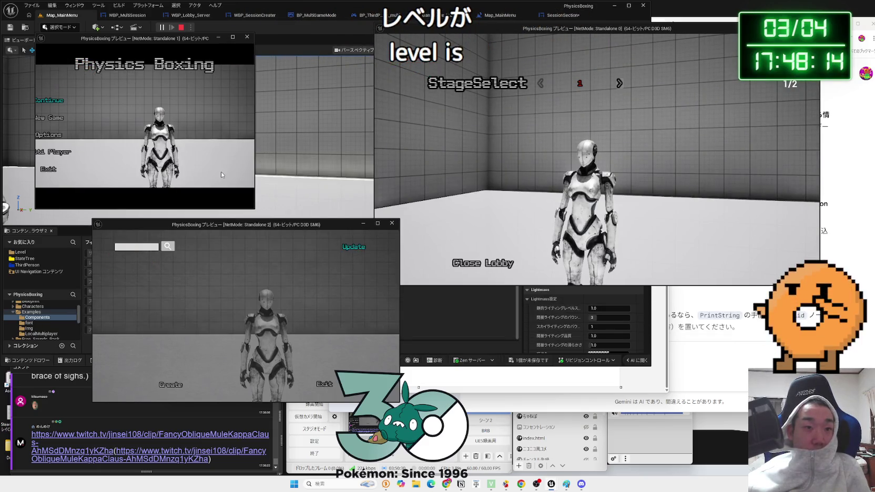
{"action": "left_click", "coordinate": [349, 246]}
{"action": "key", "text": "alt+Tab"}
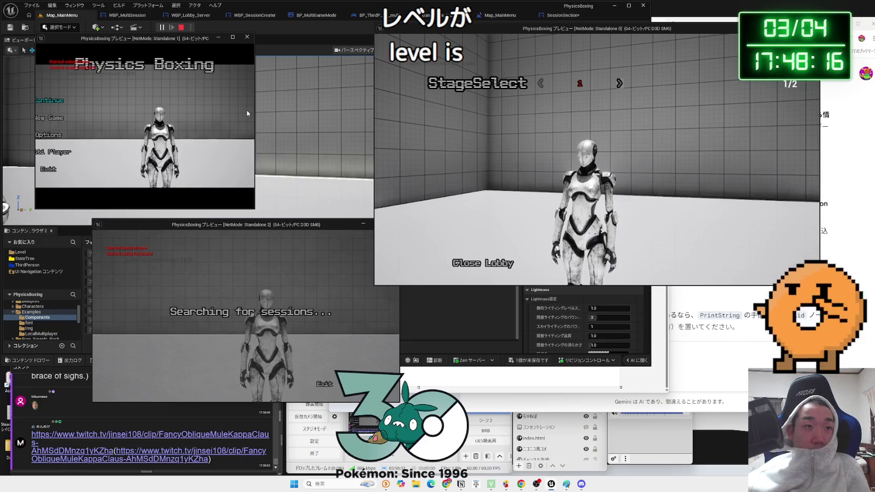
{"action": "left_click_drag", "start_coordinate": [254, 111], "coordinate": [337, 111]}
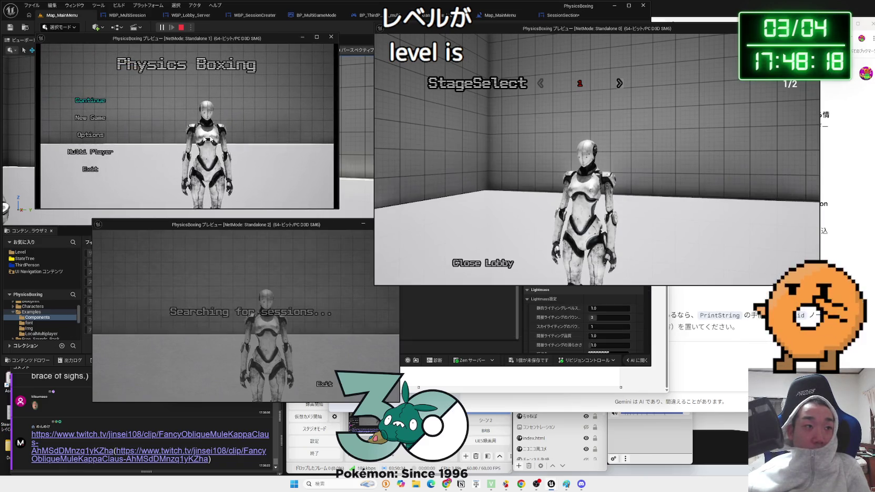
{"action": "left_click", "coordinate": [100, 150]}
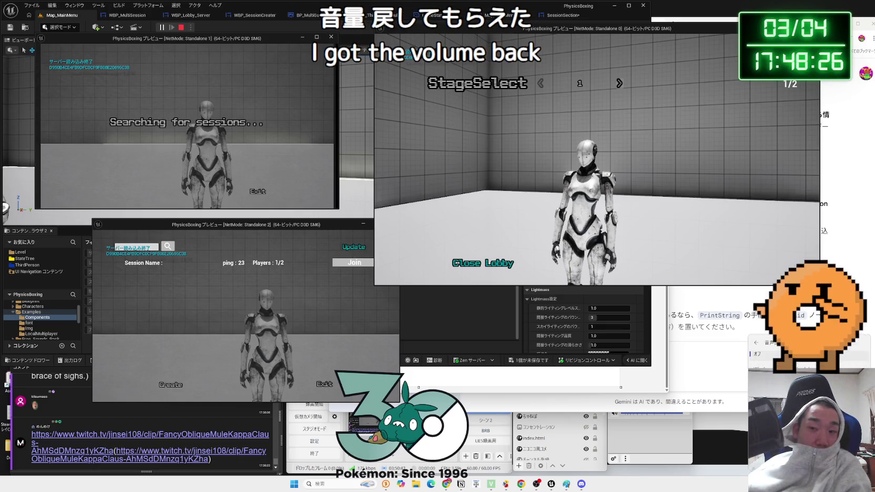
- Check the Gemini chat, audio mixer and YouTube video page in the browser
{"action": "left_click", "coordinate": [705, 385]}
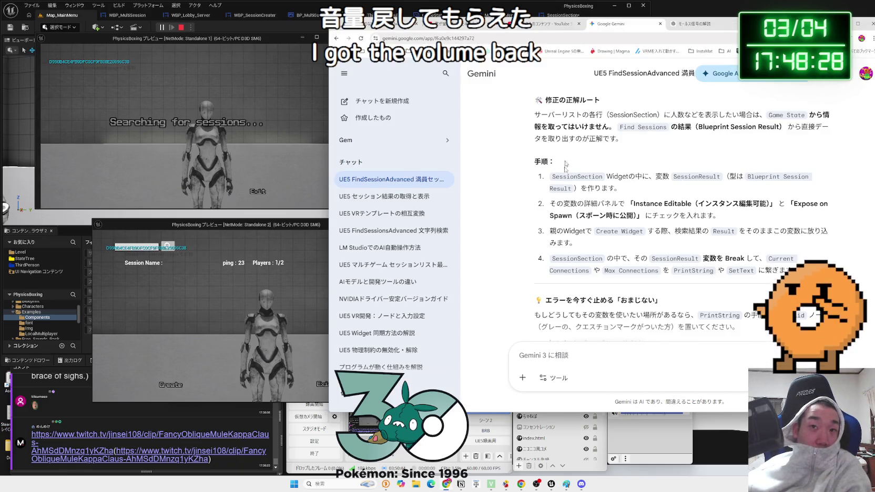
{"action": "left_click", "coordinate": [631, 420]}
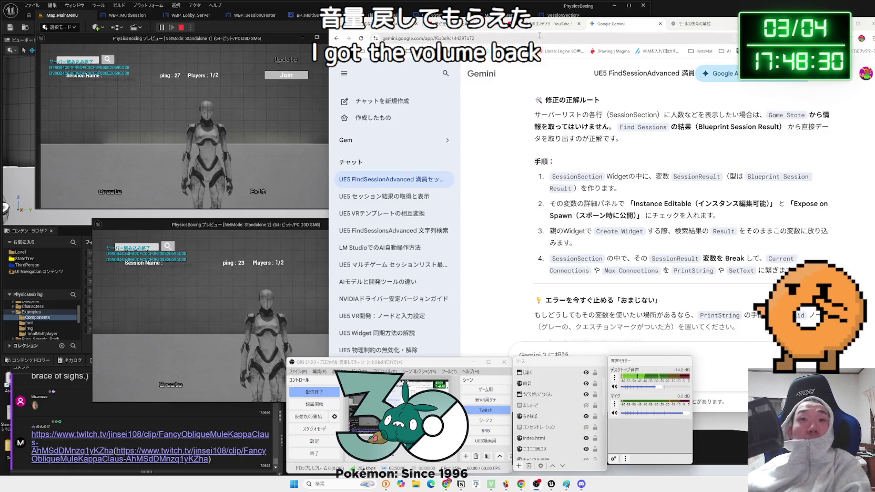
{"action": "left_click", "coordinate": [549, 24]}
{"action": "left_click", "coordinate": [463, 24]}
- Join the listed session from Standalone 2, reopen Standalone 1's session browser, then return to Paint
{"action": "mouse_move", "coordinate": [431, 265]}
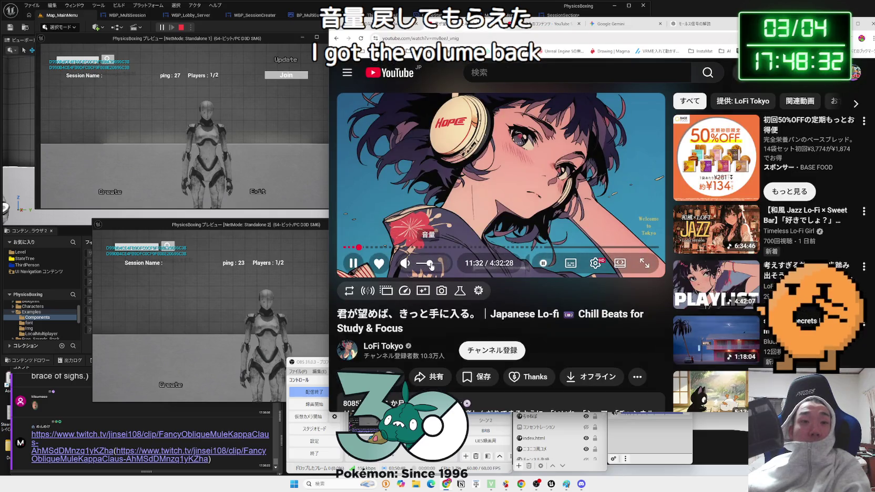
{"action": "left_click", "coordinate": [266, 236]}
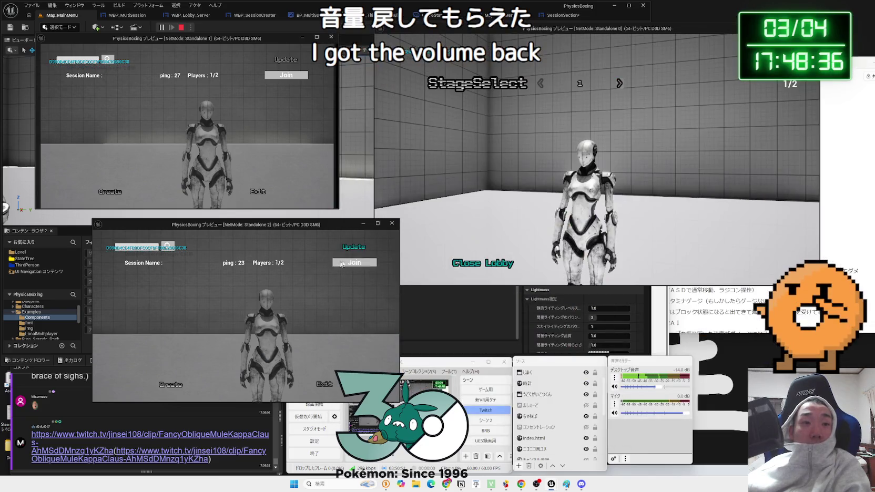
{"action": "left_click", "coordinate": [363, 263]}
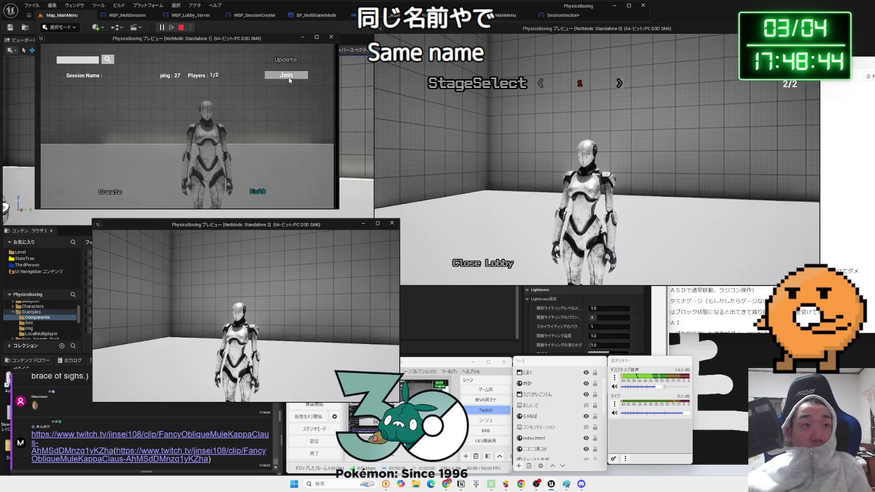
{"action": "left_click", "coordinate": [289, 80]}
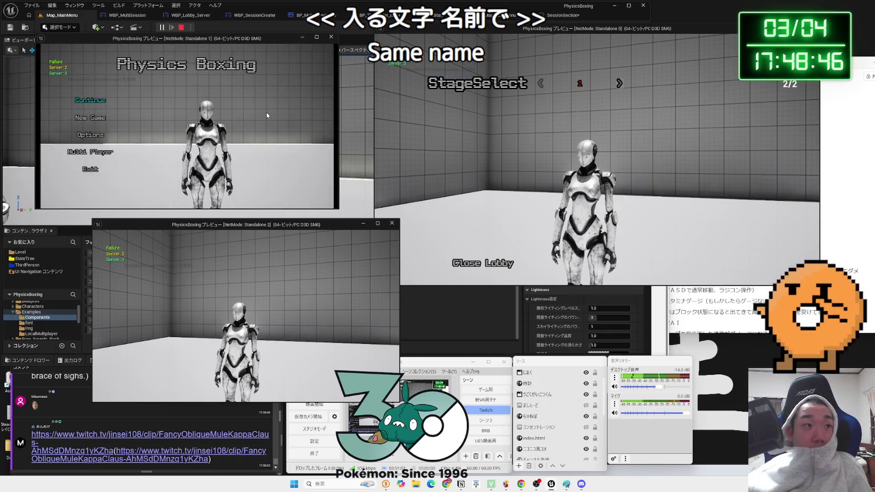
{"action": "left_click", "coordinate": [100, 153]}
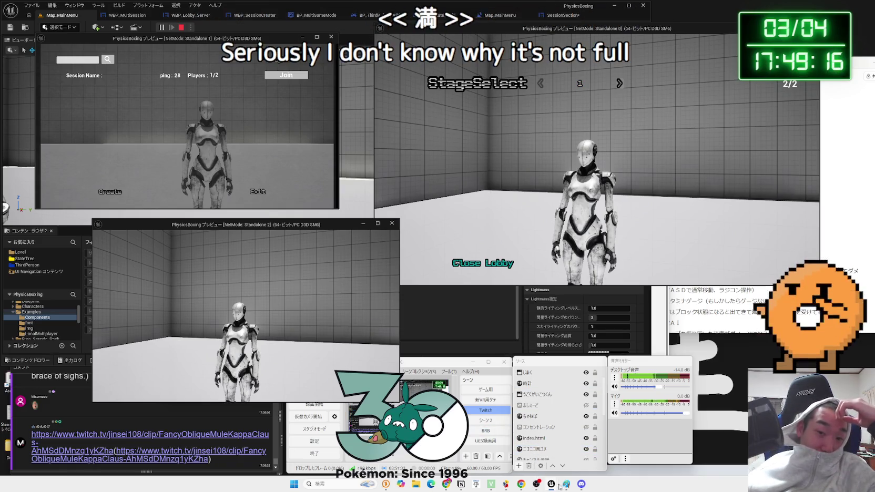
{"action": "key", "text": "alt+Tab"}
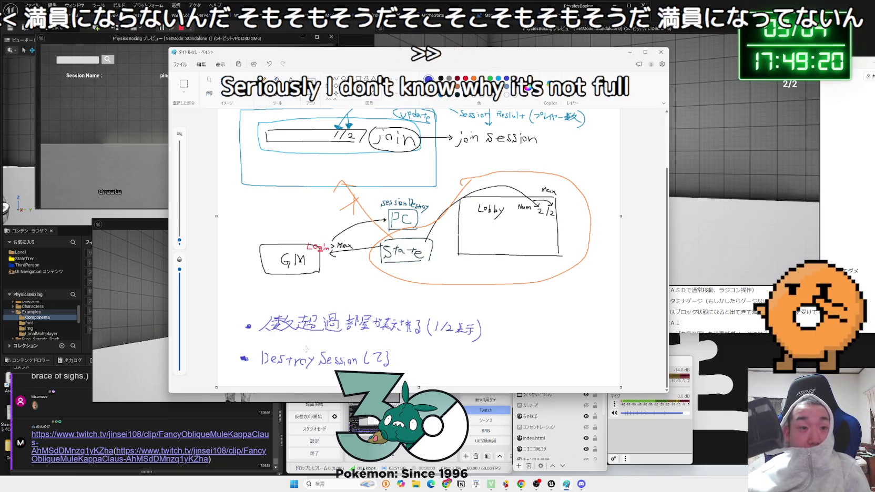
- Handwrite the bullet 'Find Session で人数が更新されない' in place of the Destroy Session note
{"action": "left_click_drag", "start_coordinate": [259, 359], "coordinate": [371, 356]}
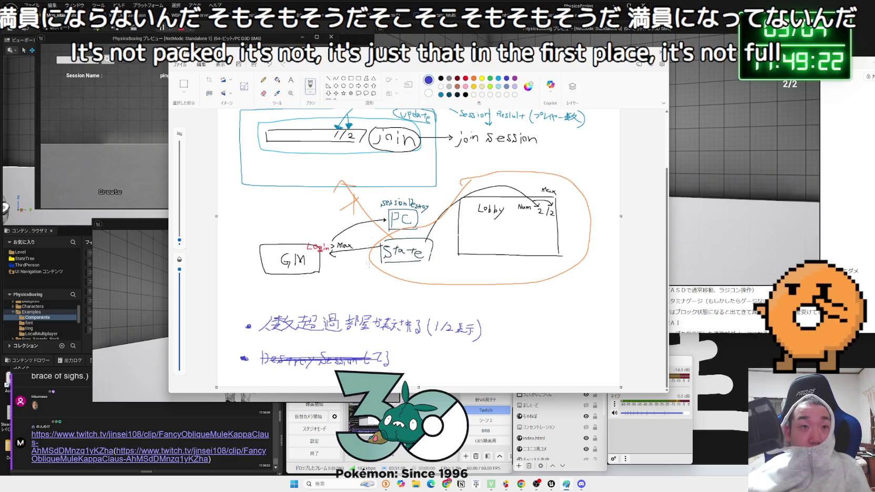
{"action": "key", "text": "ctrl+z"}
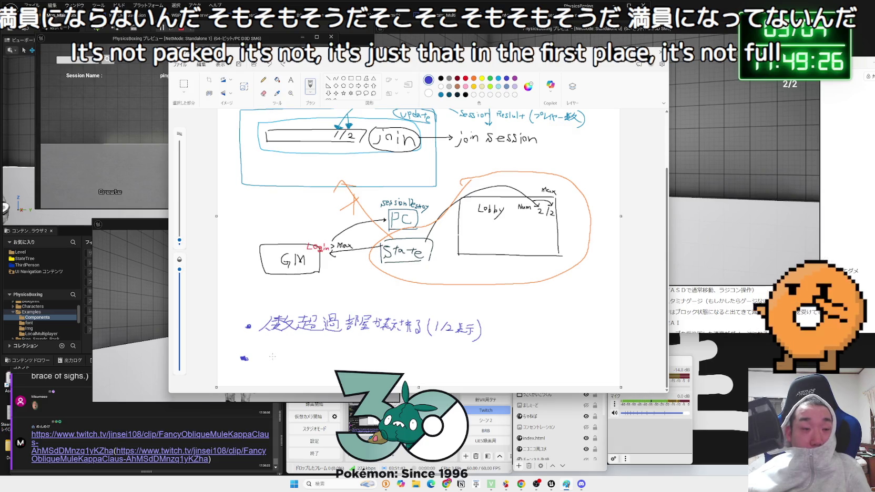
{"action": "left_click_drag", "start_coordinate": [268, 350], "coordinate": [264, 363]}
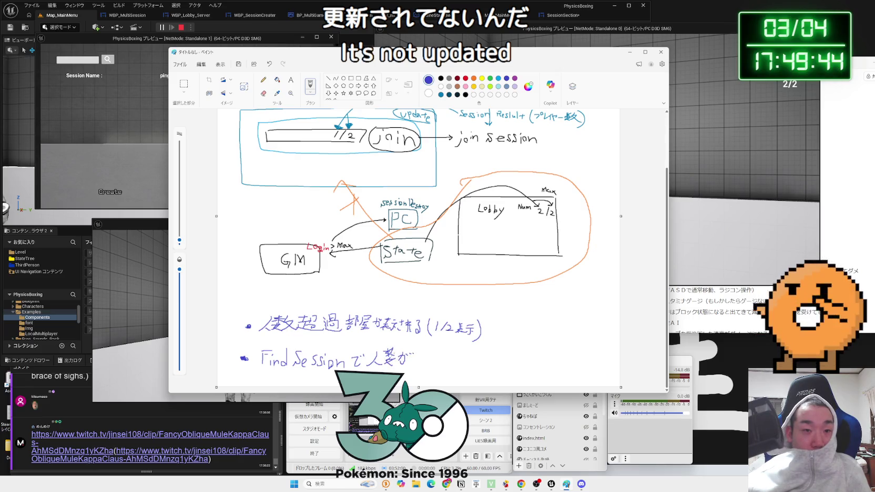
{"action": "left_click_drag", "start_coordinate": [415, 354], "coordinate": [425, 354]}
{"action": "left_click_drag", "start_coordinate": [418, 356], "coordinate": [423, 361]}
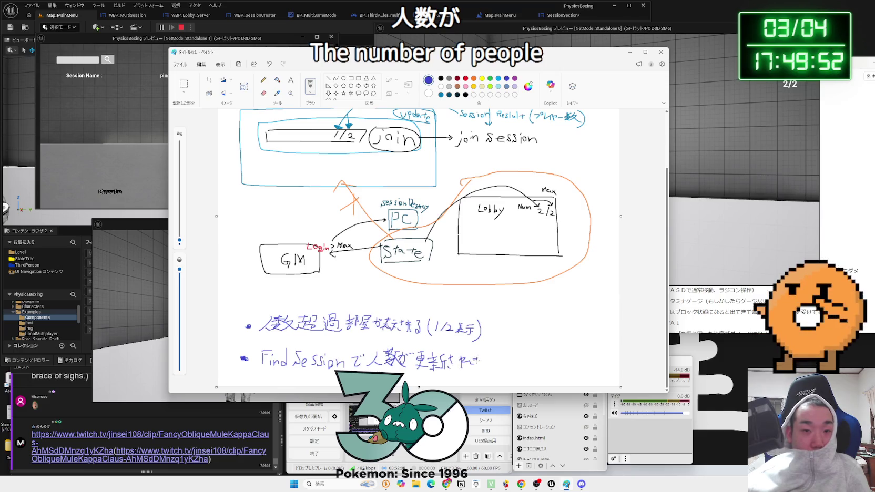
{"action": "left_click_drag", "start_coordinate": [494, 358], "coordinate": [497, 367]}
{"action": "left_click_drag", "start_coordinate": [500, 359], "coordinate": [503, 365]}
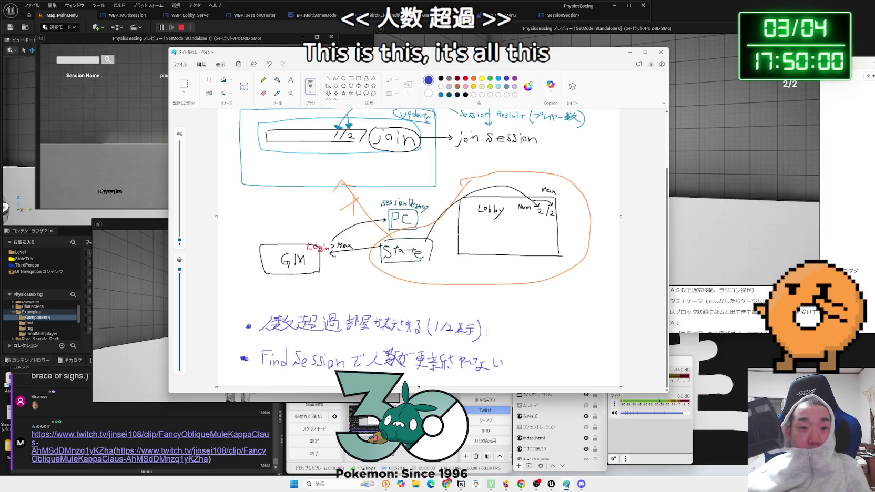
- Erase the parenthesis after 1/2表示, box the Find Session note in orange, then show the lobby preview
{"action": "left_click", "coordinate": [263, 93]}
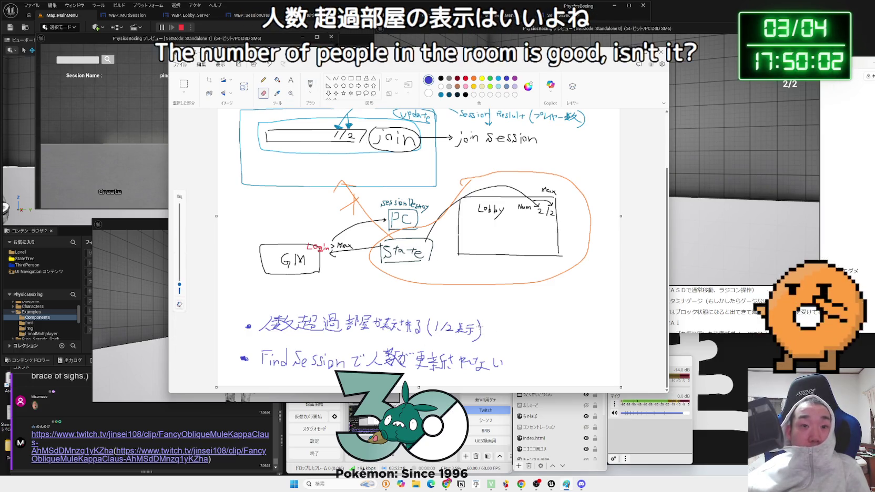
{"action": "mouse_move", "coordinate": [481, 330]}
{"action": "left_mouse_down"}
{"action": "mouse_move", "coordinate": [476, 340]}
{"action": "mouse_move", "coordinate": [469, 328]}
{"action": "mouse_move", "coordinate": [430, 332]}
{"action": "mouse_move", "coordinate": [482, 323]}
{"action": "left_mouse_up"}
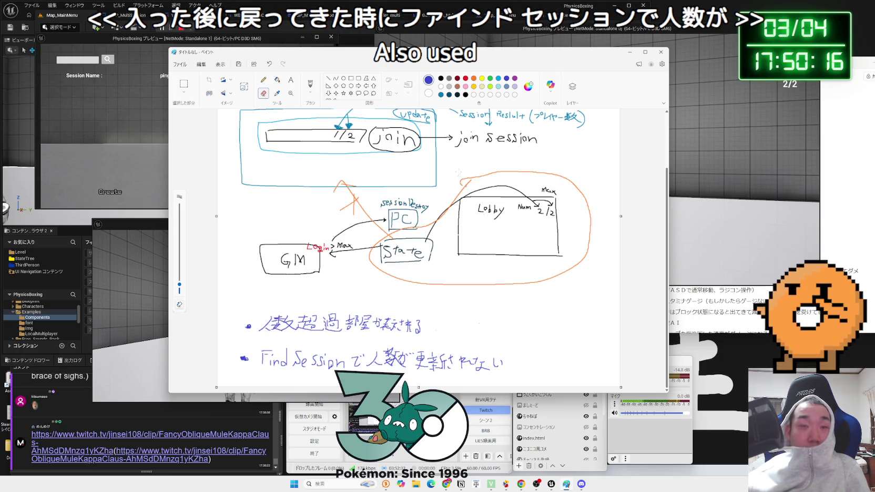
{"action": "left_click", "coordinate": [473, 78]}
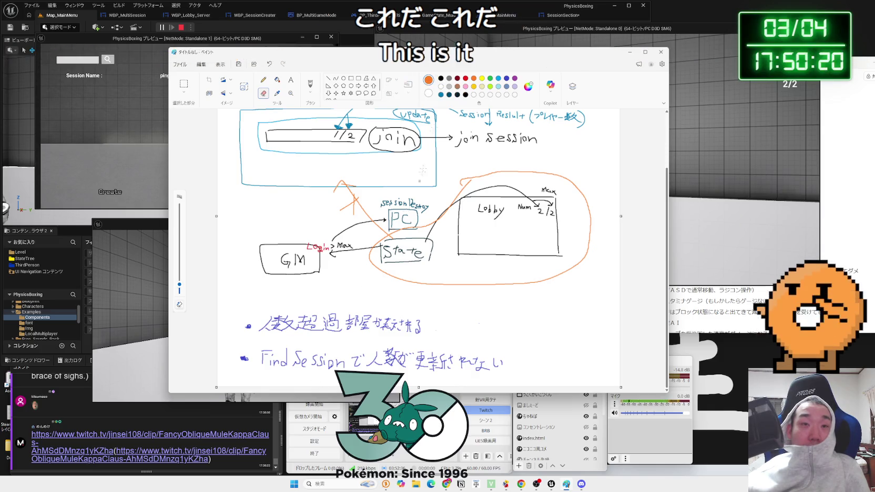
{"action": "left_click", "coordinate": [310, 85]}
{"action": "mouse_move", "coordinate": [505, 375]}
{"action": "left_mouse_down"}
{"action": "mouse_move", "coordinate": [257, 376]}
{"action": "mouse_move", "coordinate": [264, 349]}
{"action": "left_mouse_up"}
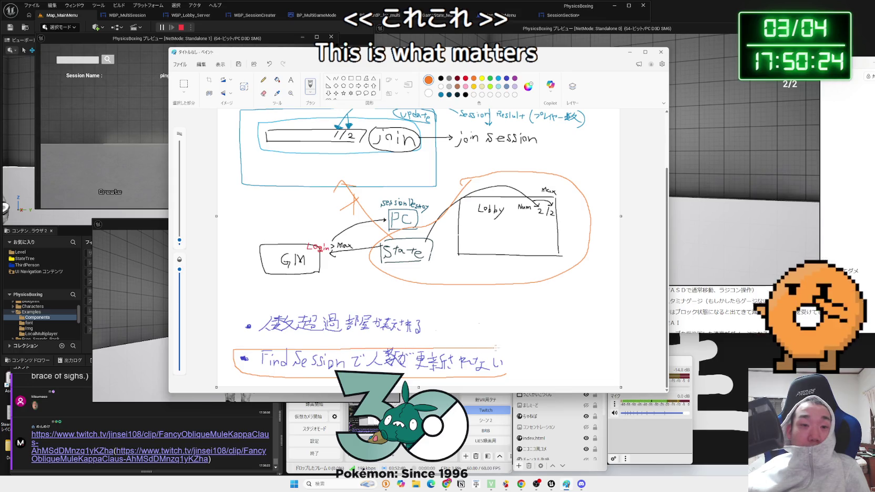
{"action": "left_click_drag", "start_coordinate": [495, 348], "coordinate": [509, 374]}
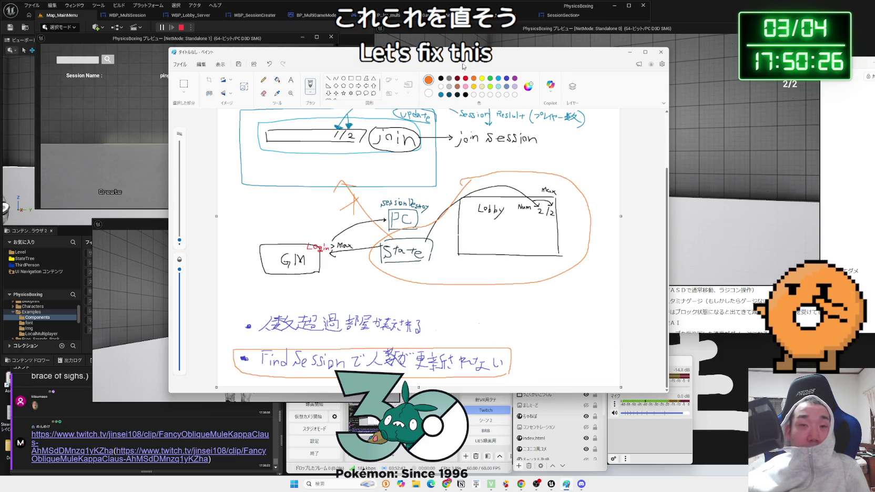
{"action": "left_click_drag", "start_coordinate": [515, 52], "coordinate": [497, 71]}
{"action": "left_click", "coordinate": [494, 29]}
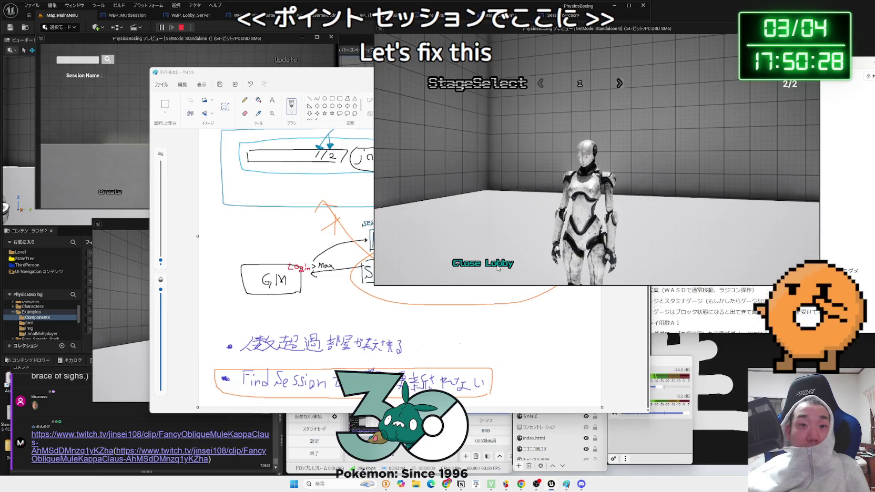
- Close the lobby and search for sessions again from the Standalone 1 client
{"action": "left_click", "coordinate": [482, 263]}
{"action": "left_click", "coordinate": [114, 167]}
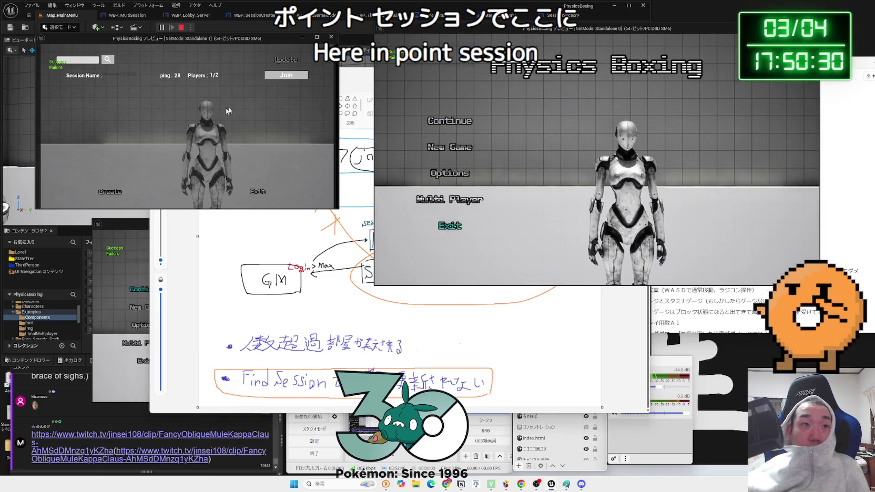
{"action": "left_click", "coordinate": [285, 59]}
{"action": "left_click", "coordinate": [292, 61]}
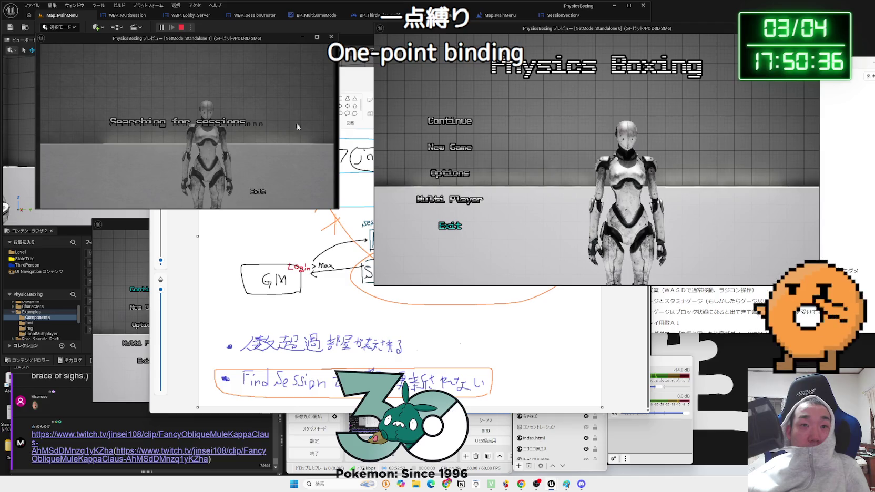
{"action": "left_click", "coordinate": [443, 198]}
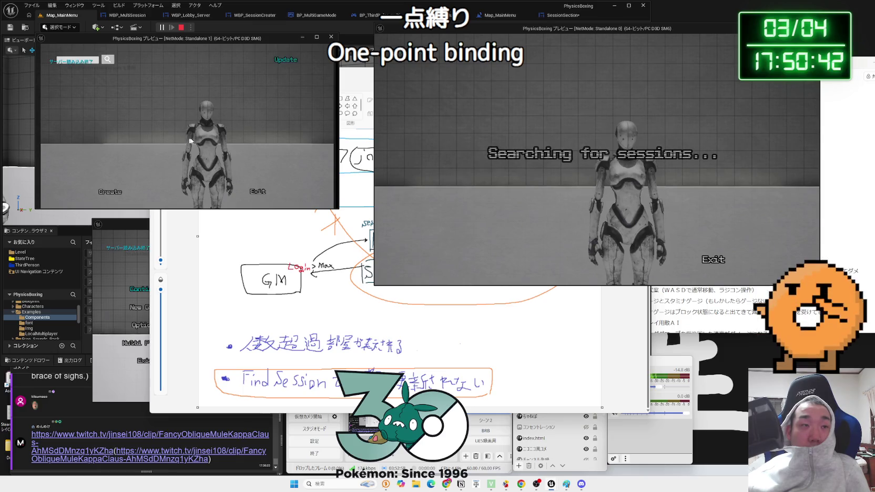
- Create a new session in the main client, confirm YES, then close its lobby
{"action": "left_click", "coordinate": [470, 259]}
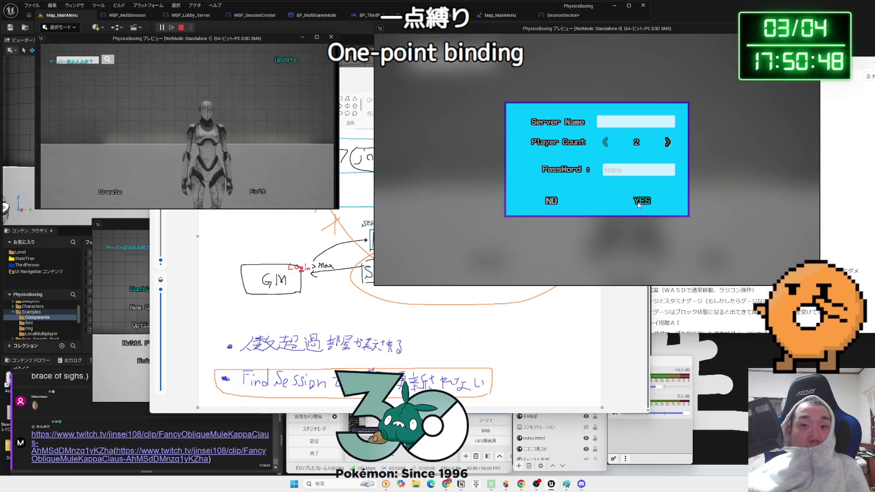
{"action": "left_click", "coordinate": [639, 202]}
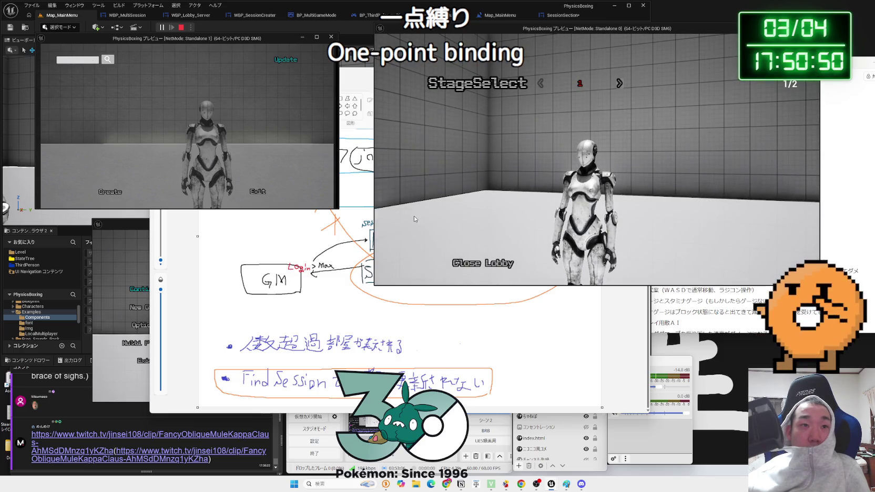
{"action": "left_click", "coordinate": [494, 270]}
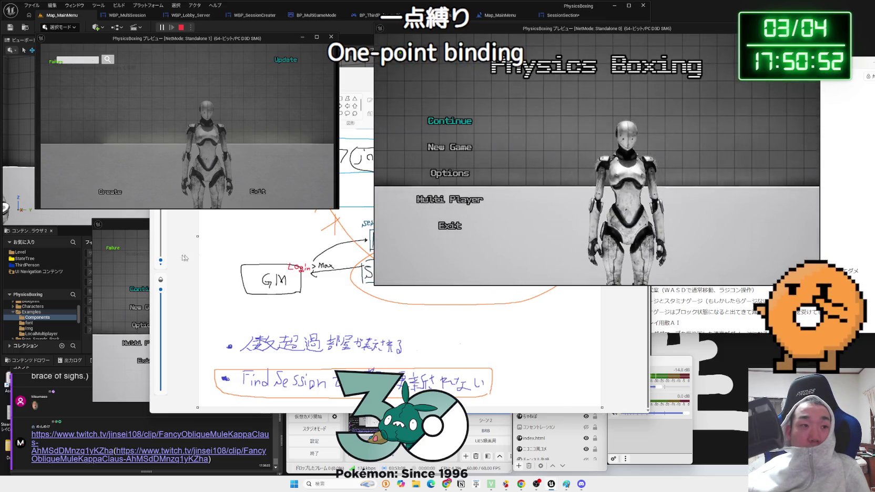
{"action": "left_click", "coordinate": [120, 253]}
- Create a session from the second client, then search for sessions from the main client
{"action": "left_click", "coordinate": [145, 342]}
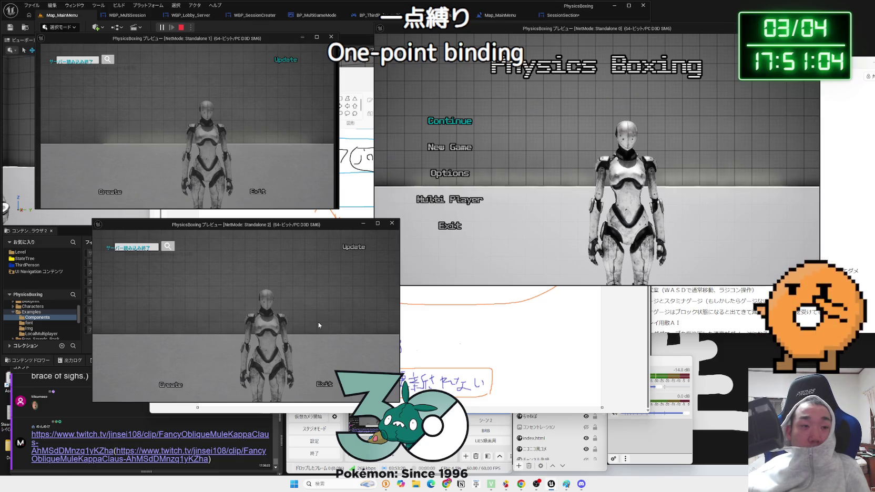
{"action": "left_click", "coordinate": [175, 389]}
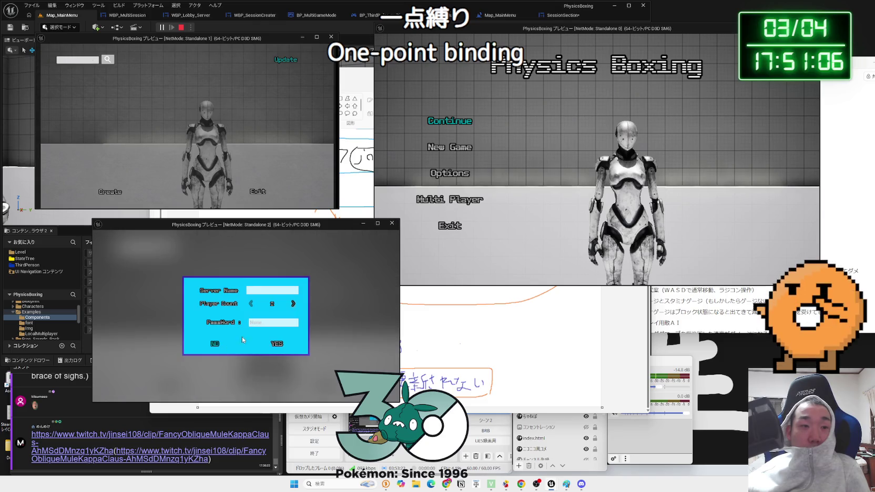
{"action": "left_click", "coordinate": [279, 344]}
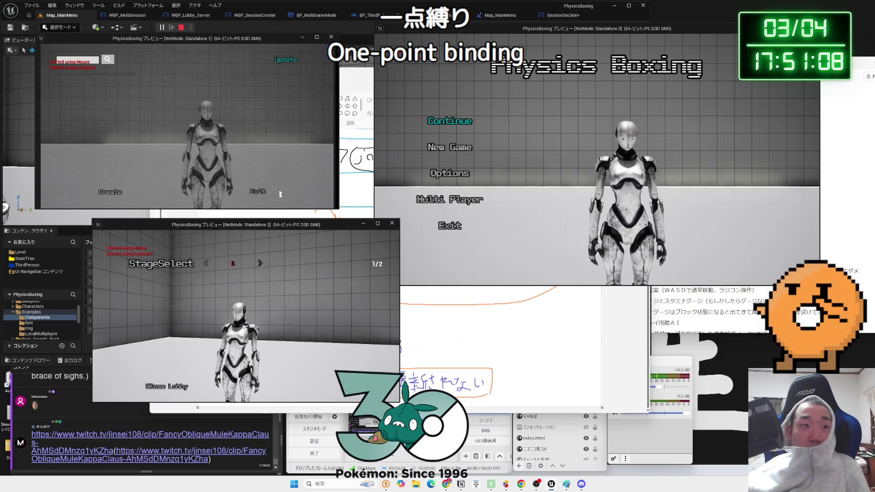
{"action": "left_click", "coordinate": [440, 192]}
{"action": "left_click", "coordinate": [440, 195]}
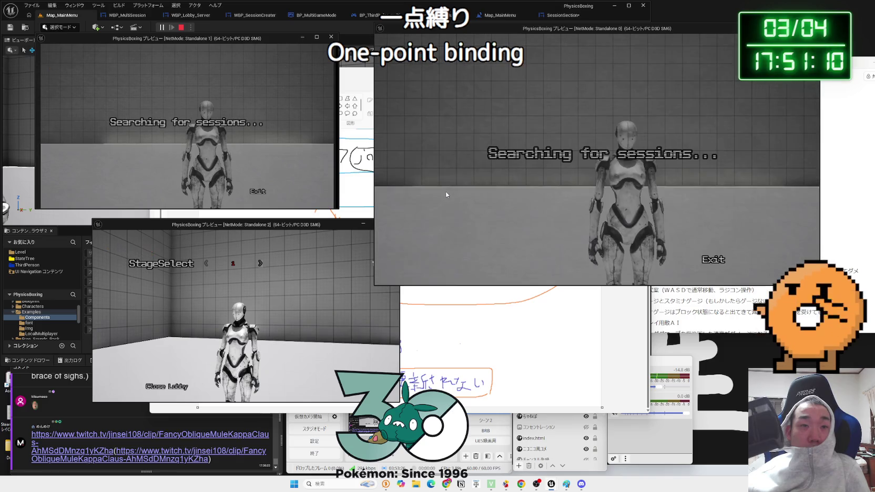
- Leave the session search, exit the game and confirm YES to stop play
{"action": "left_click", "coordinate": [712, 258]}
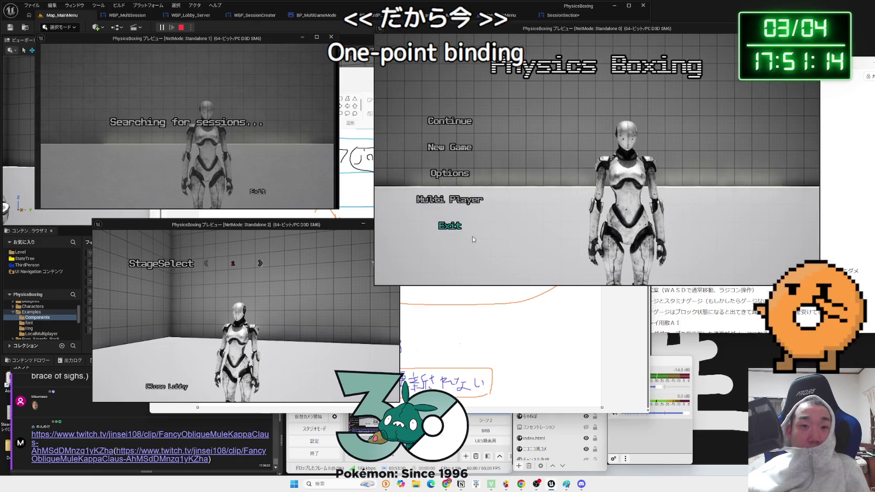
{"action": "left_click", "coordinate": [449, 225]}
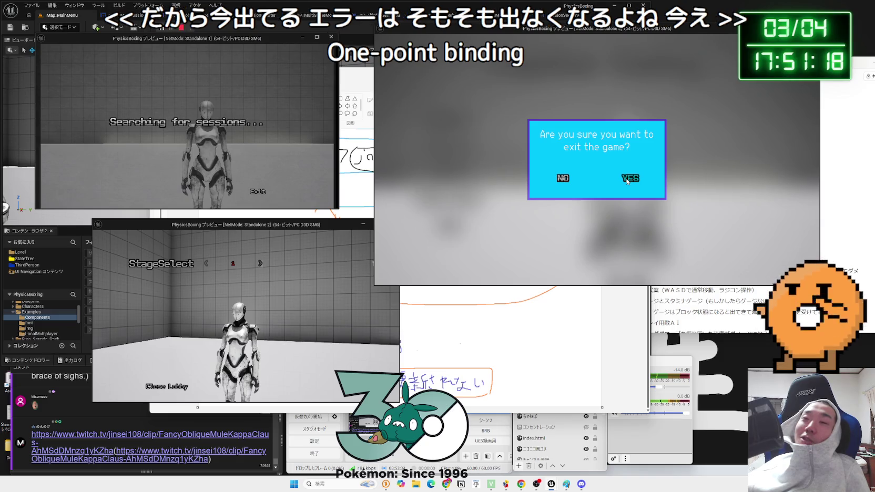
{"action": "left_click", "coordinate": [626, 180]}
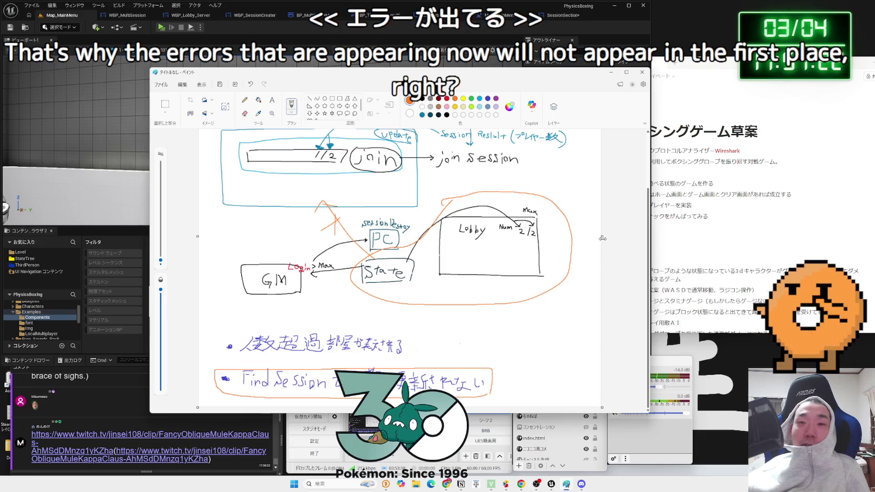
- Handwrite エラー in orange beside the diagram, with an arrow to a second エラー below
{"action": "scroll", "coordinate": [523, 413], "scroll_direction": "right", "scroll_amount": 2}
{"action": "scroll", "coordinate": [523, 413], "scroll_direction": "right", "scroll_amount": 1}
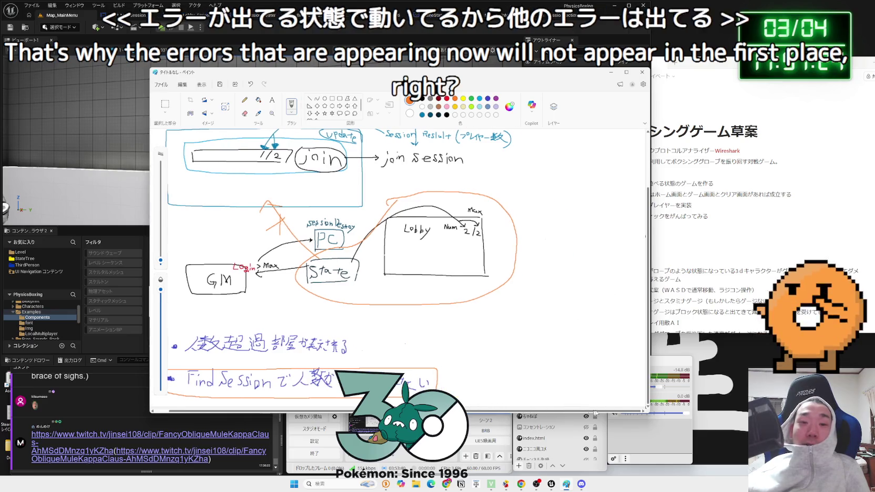
{"action": "left_click_drag", "start_coordinate": [575, 184], "coordinate": [575, 191]}
{"action": "mouse_move", "coordinate": [566, 191]}
{"action": "left_mouse_down"}
{"action": "mouse_move", "coordinate": [600, 192]}
{"action": "mouse_move", "coordinate": [577, 237]}
{"action": "left_mouse_up"}
{"action": "mouse_move", "coordinate": [577, 237]}
{"action": "left_mouse_down"}
{"action": "mouse_move", "coordinate": [572, 231]}
{"action": "mouse_move", "coordinate": [562, 251]}
{"action": "left_mouse_up"}
{"action": "left_click_drag", "start_coordinate": [558, 251], "coordinate": [558, 257]}
{"action": "left_click_drag", "start_coordinate": [552, 258], "coordinate": [581, 251]}
{"action": "left_click_drag", "start_coordinate": [573, 255], "coordinate": [578, 259]}
{"action": "mouse_move", "coordinate": [586, 255]}
{"action": "left_mouse_down"}
{"action": "mouse_move", "coordinate": [605, 255]}
{"action": "mouse_move", "coordinate": [592, 271]}
{"action": "mouse_move", "coordinate": [604, 269]}
{"action": "left_mouse_up"}
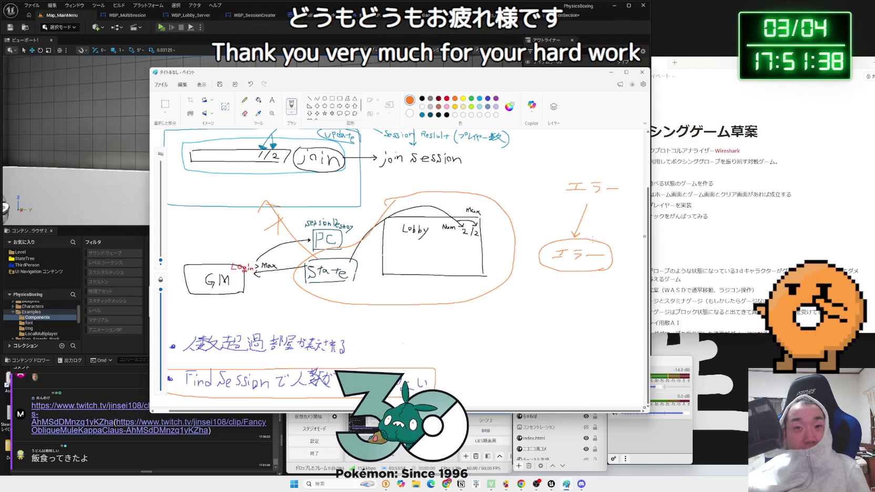
- Undo the trial ellipse, cross, circle and lower エラー, then number the note "1."
{"action": "key", "text": "ctrl+z"}
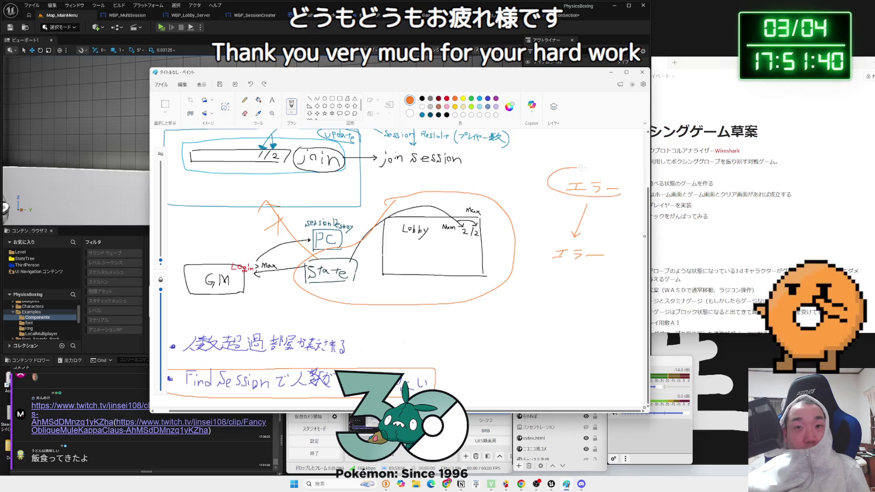
{"action": "left_click_drag", "start_coordinate": [549, 246], "coordinate": [625, 268]}
{"action": "left_click_drag", "start_coordinate": [613, 244], "coordinate": [534, 272]}
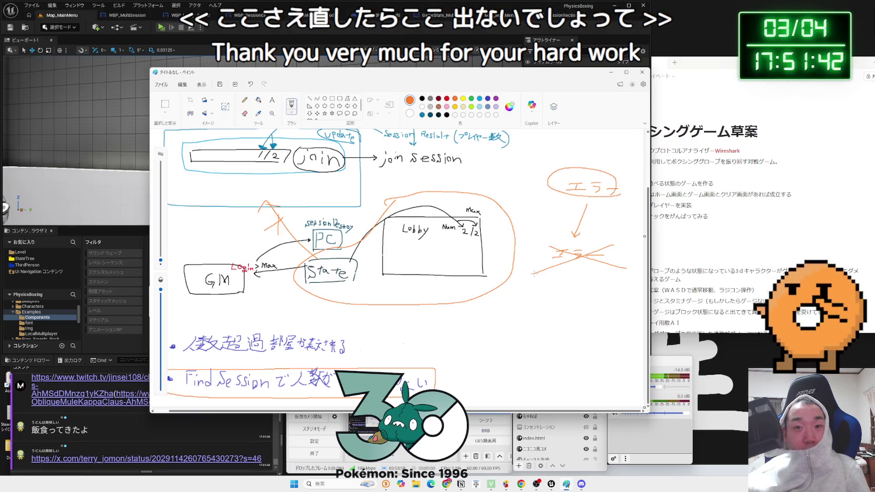
{"action": "key", "text": "ctrl+z"}
{"action": "key", "text": "ctrl+z"}
{"action": "left_click_drag", "start_coordinate": [609, 276], "coordinate": [605, 281]}
{"action": "key", "text": "ctrl+z"}
{"action": "key", "text": "ctrl+z"}
{"action": "key", "text": "ctrl+z"}
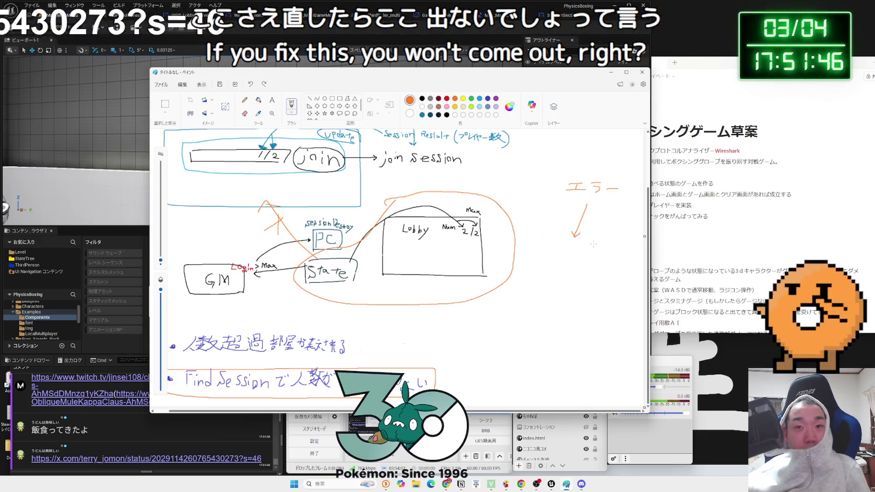
{"action": "key", "text": "ctrl+z"}
{"action": "key", "text": "ctrl+z"}
{"action": "left_click_drag", "start_coordinate": [555, 178], "coordinate": [554, 193]}
{"action": "left_click", "coordinate": [562, 197]}
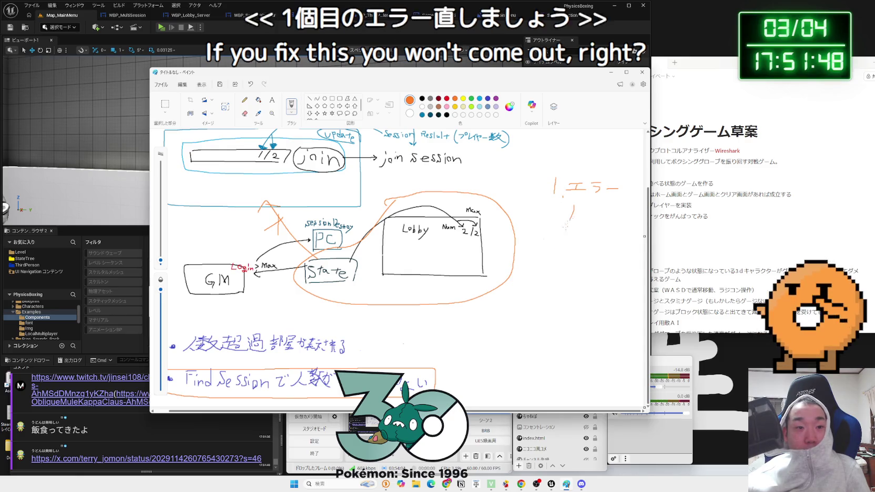
{"action": "left_click", "coordinate": [142, 456]}
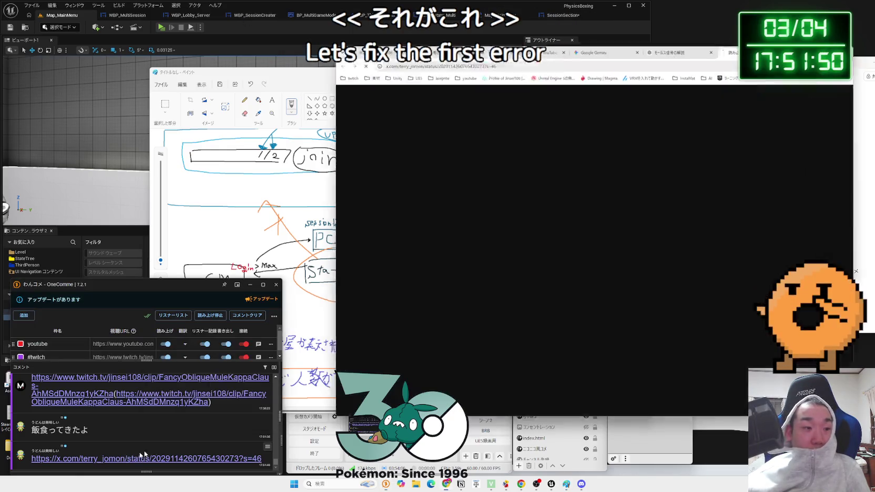
- Bring the browser fully onscreen and page between the receipt and sushi photos full-size
{"action": "left_click_drag", "start_coordinate": [828, 60], "coordinate": [700, 31]}
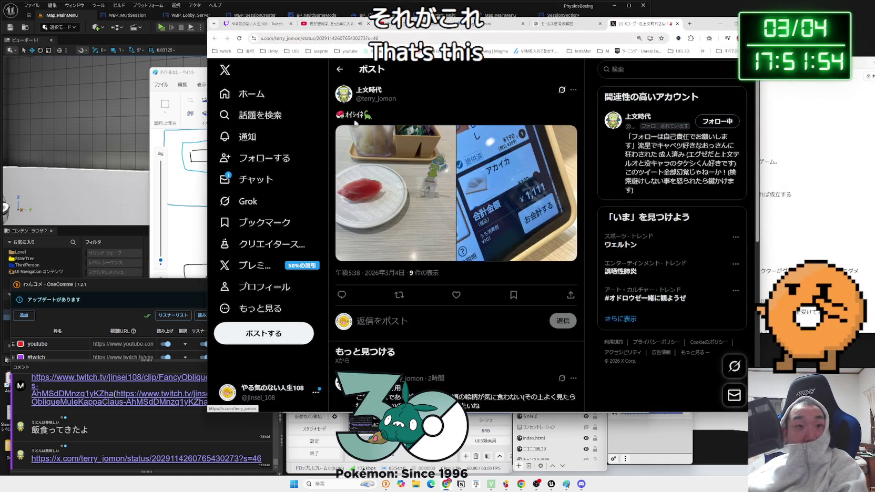
{"action": "left_click", "coordinate": [473, 174]}
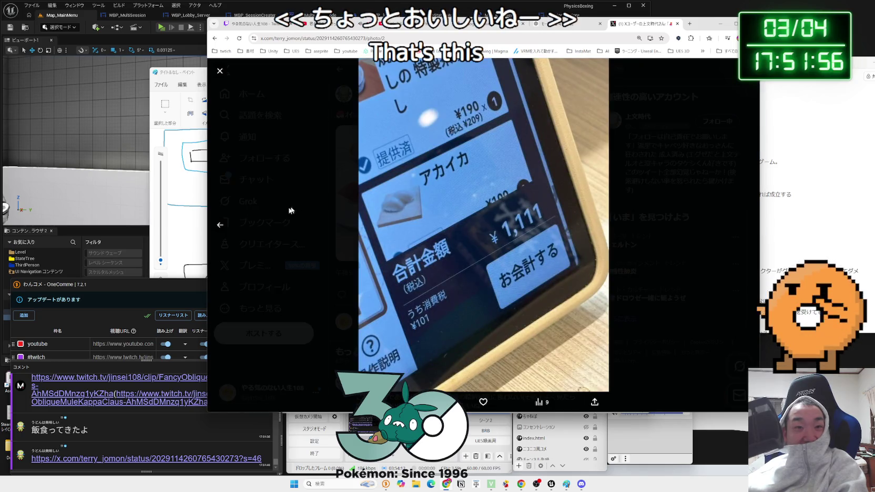
{"action": "left_click", "coordinate": [230, 224]}
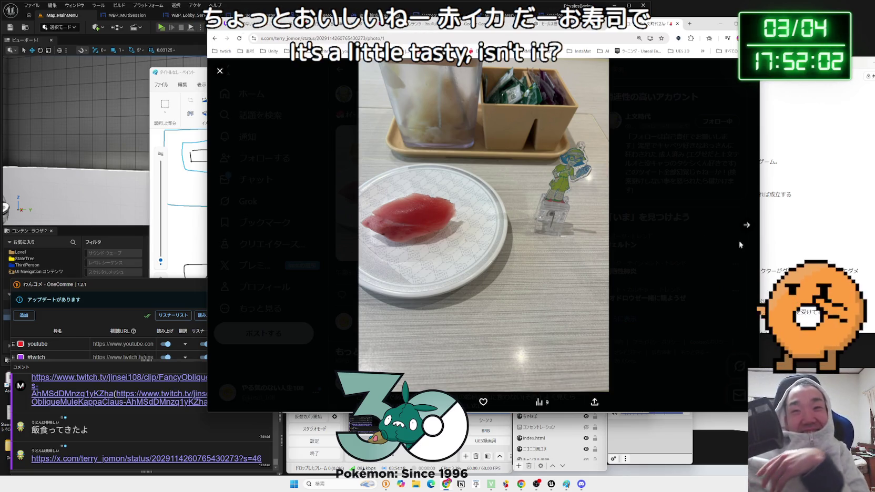
{"action": "left_click", "coordinate": [746, 224]}
- Reopen the sushi and receipt photos in the viewer, then close it back to the post
{"action": "left_click", "coordinate": [295, 235]}
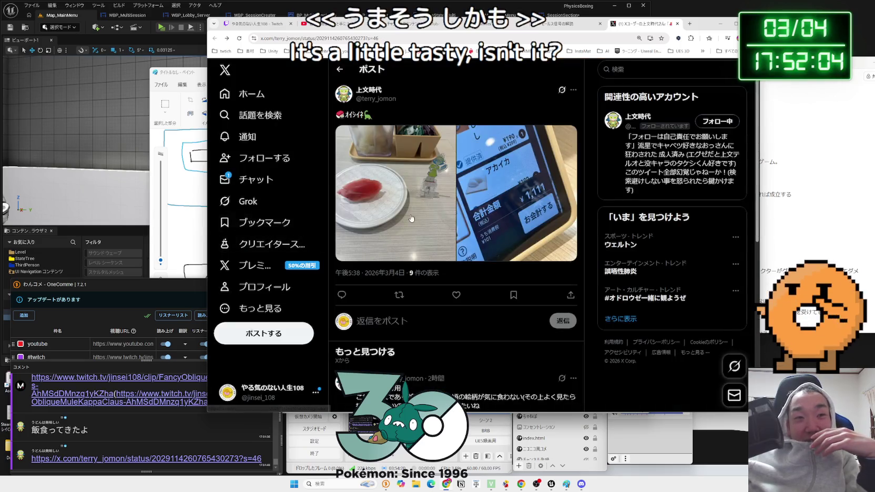
{"action": "left_click", "coordinate": [400, 163]}
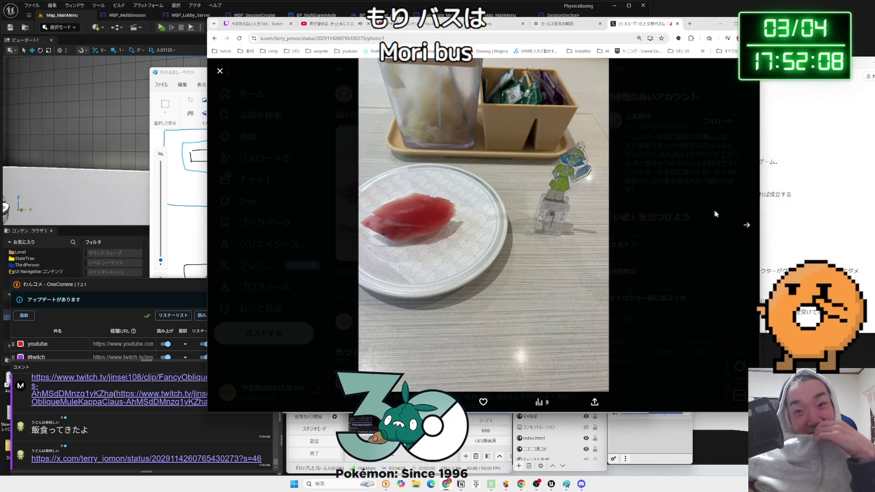
{"action": "left_click", "coordinate": [737, 223]}
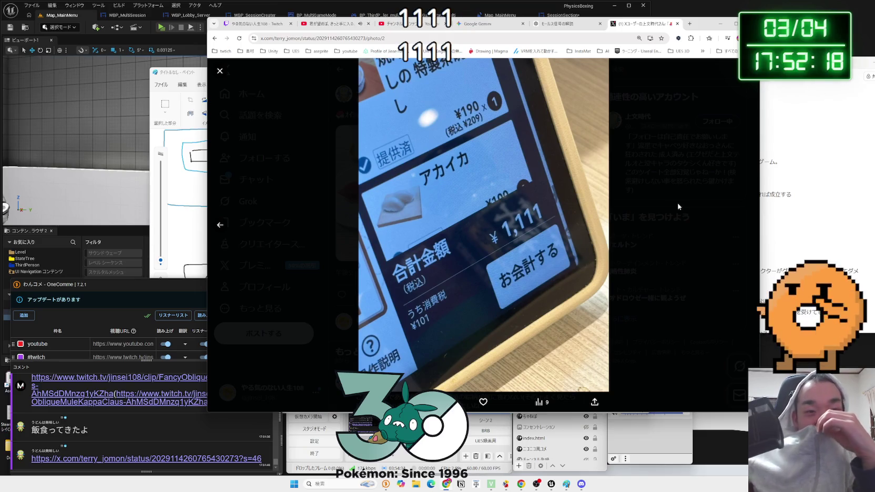
{"action": "left_click", "coordinate": [683, 238]}
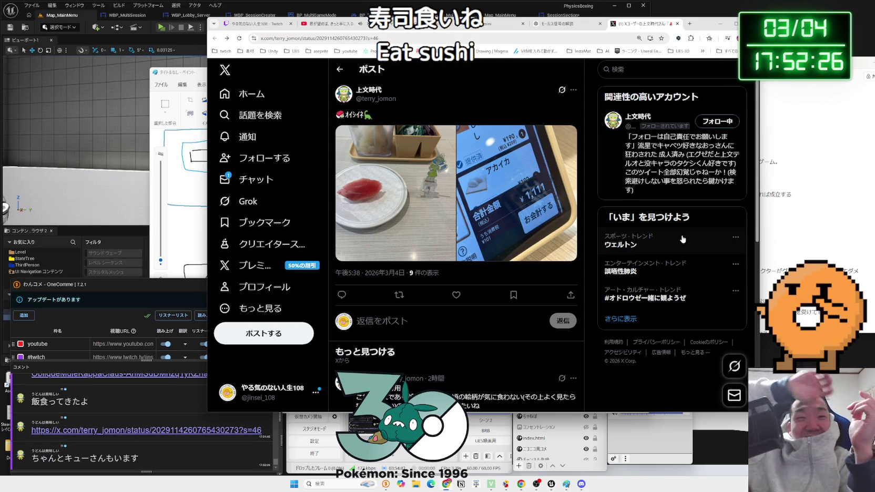
{"action": "left_click", "coordinate": [423, 169]}
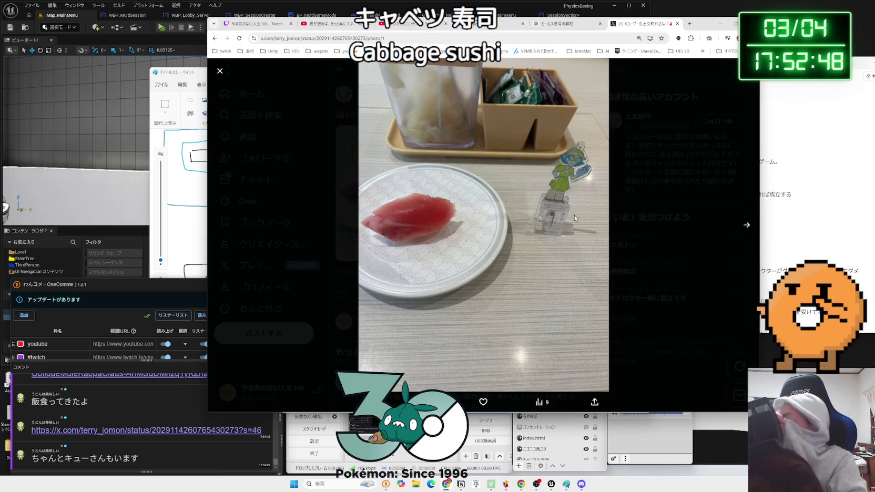
{"action": "left_click", "coordinate": [628, 149]}
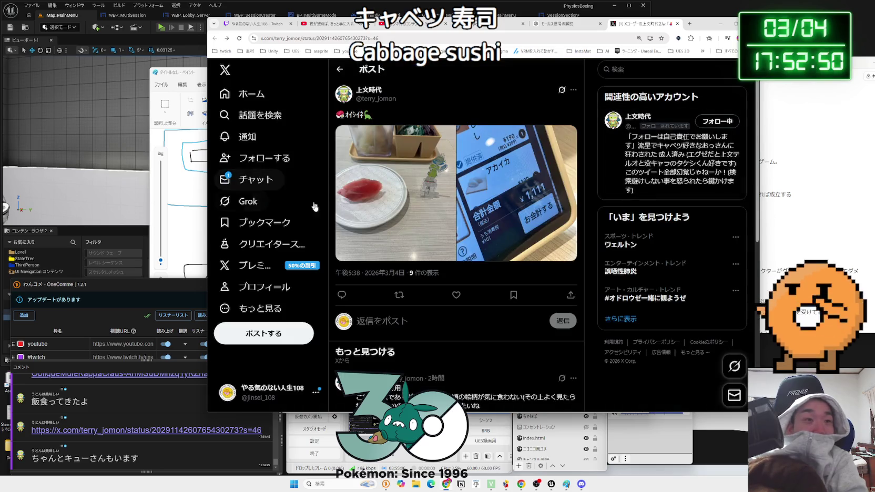
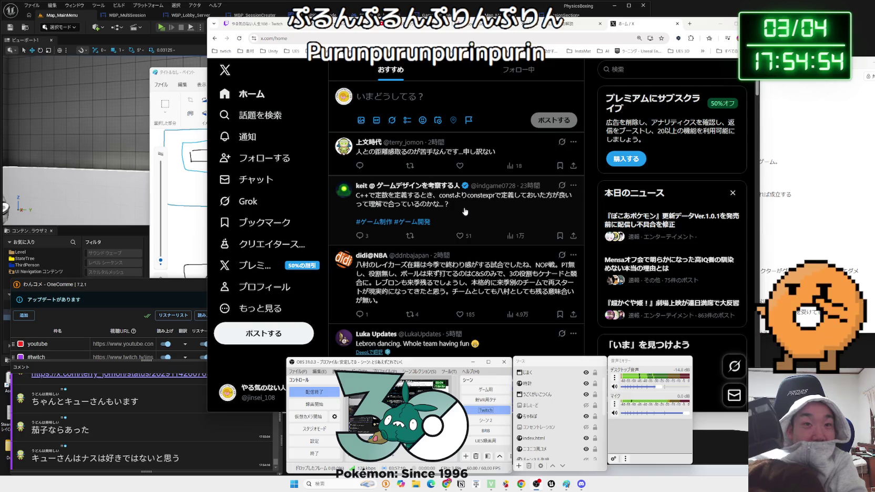
- Scroll down the X home timeline, then close the X tab to reveal the ChatGPT Morse-code chat
{"action": "left_click", "coordinate": [465, 211]}
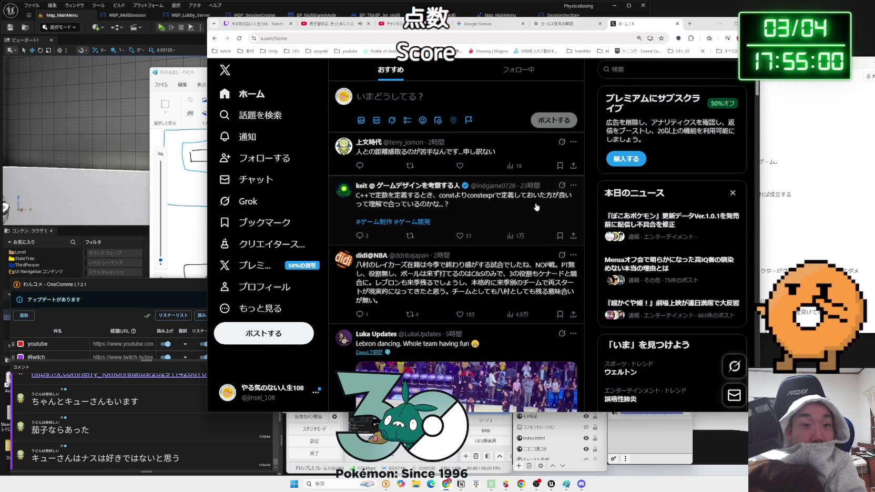
{"action": "scroll", "coordinate": [552, 197], "scroll_direction": "down", "scroll_amount": 1}
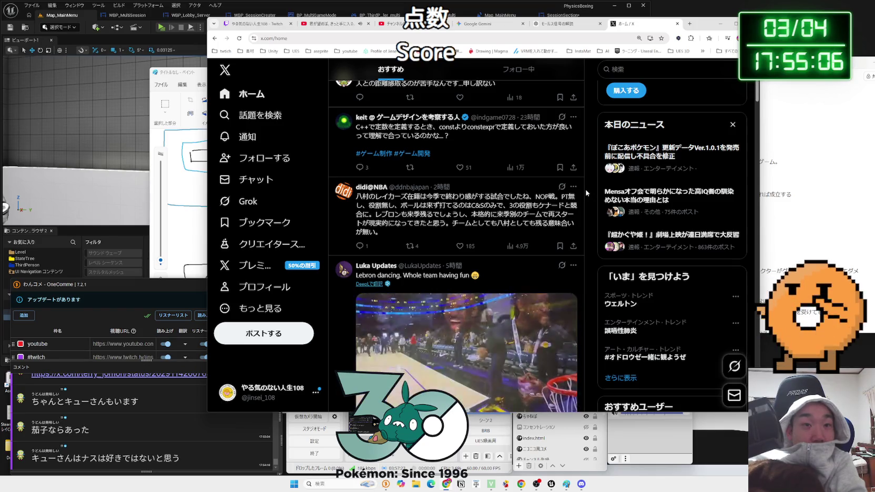
{"action": "scroll", "coordinate": [587, 193], "scroll_direction": "down", "scroll_amount": 2}
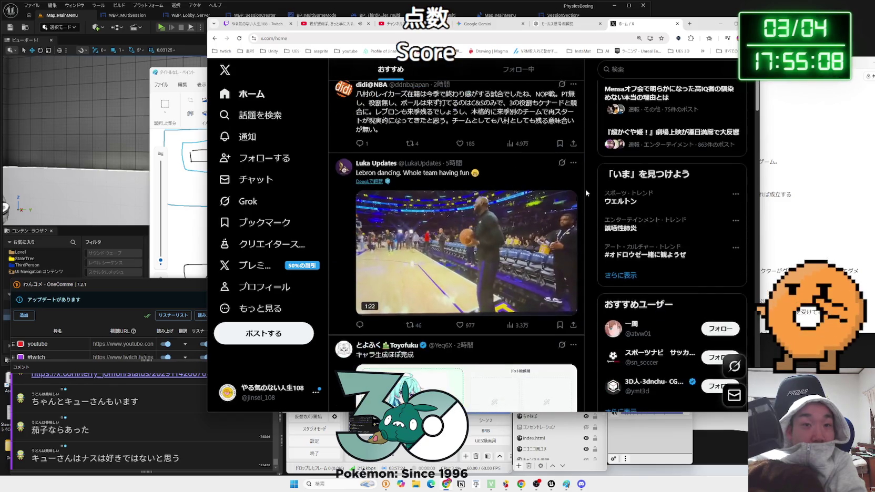
{"action": "scroll", "coordinate": [587, 193], "scroll_direction": "down", "scroll_amount": 3}
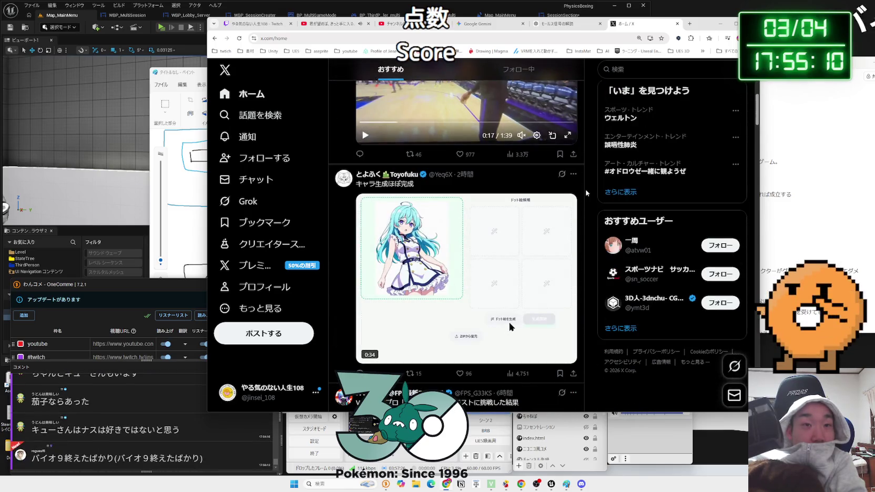
{"action": "scroll", "coordinate": [586, 194], "scroll_direction": "down", "scroll_amount": 4}
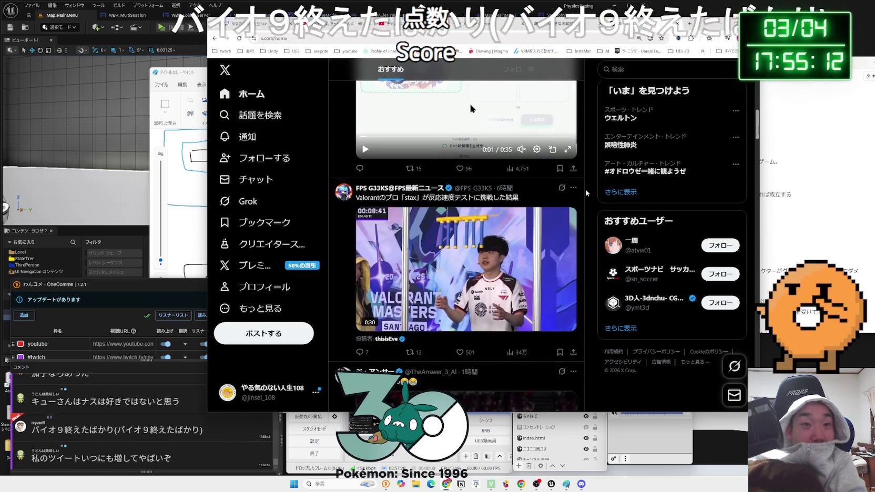
{"action": "scroll", "coordinate": [586, 193], "scroll_direction": "down", "scroll_amount": 4}
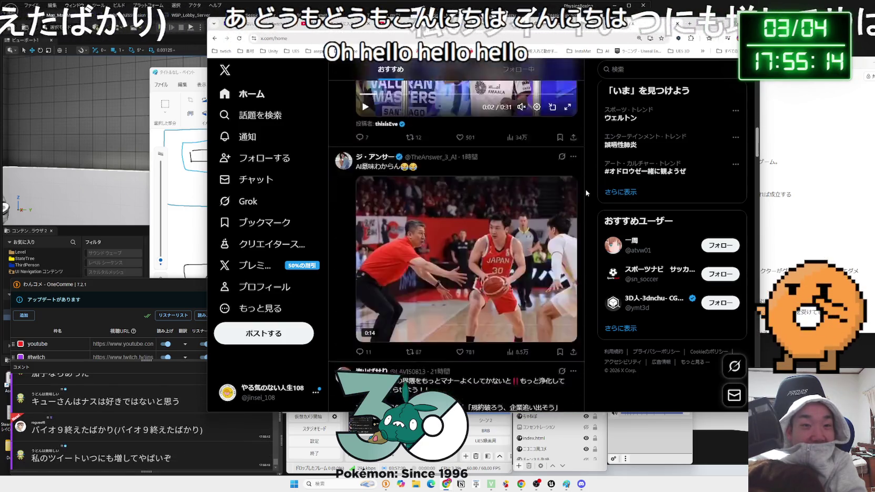
{"action": "scroll", "coordinate": [586, 193], "scroll_direction": "down", "scroll_amount": 2}
{"action": "scroll", "coordinate": [587, 193], "scroll_direction": "down", "scroll_amount": 3}
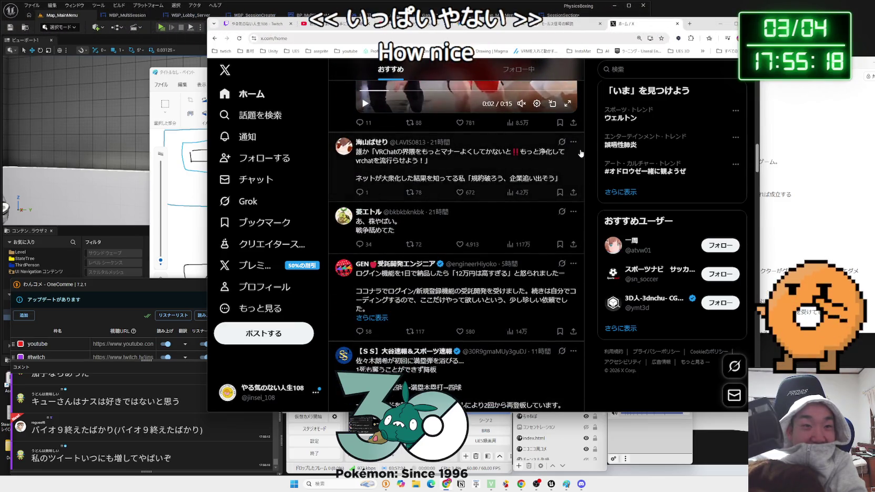
{"action": "middle_click", "coordinate": [656, 28]}
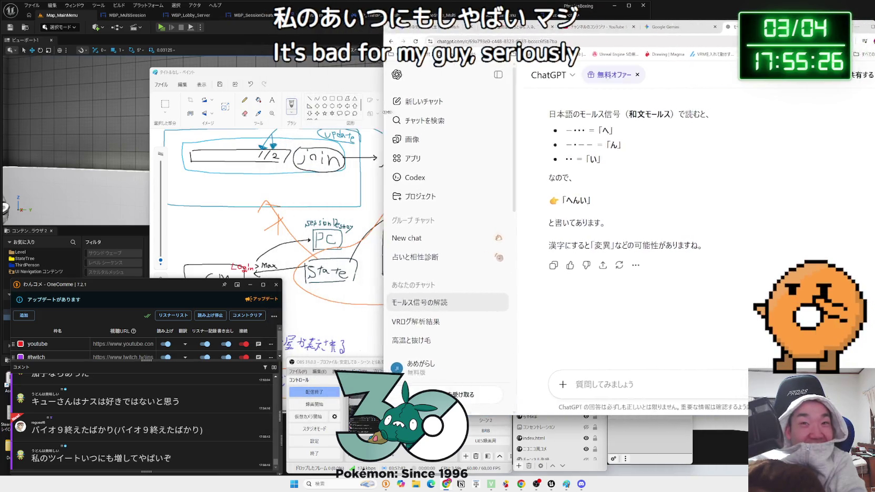
- Read Gemini's answer on the SessionResult variable and player counts, then bring Paint's lobby diagram forward
{"action": "left_click", "coordinate": [673, 25]}
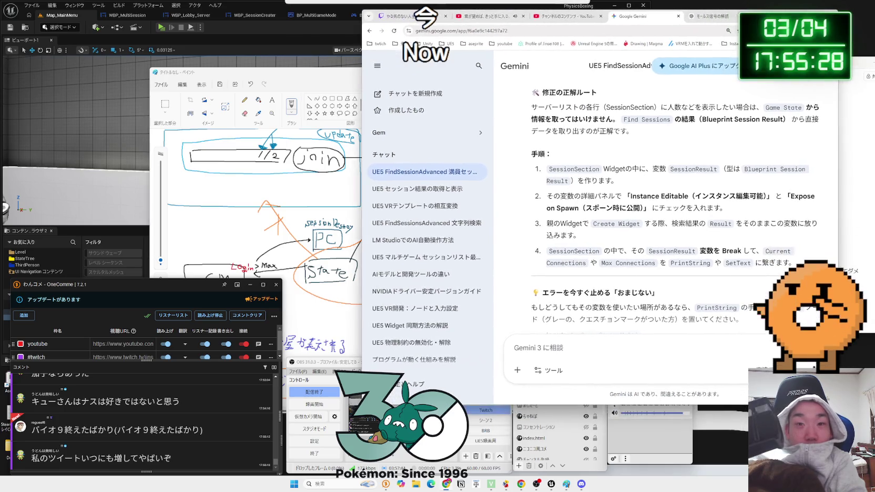
{"action": "left_click_drag", "start_coordinate": [547, 169], "coordinate": [650, 181]}
{"action": "mouse_move", "coordinate": [527, 108]}
{"action": "left_mouse_down"}
{"action": "mouse_move", "coordinate": [629, 132]}
{"action": "mouse_move", "coordinate": [625, 120]}
{"action": "mouse_move", "coordinate": [629, 132]}
{"action": "mouse_move", "coordinate": [634, 121]}
{"action": "mouse_move", "coordinate": [690, 121]}
{"action": "left_mouse_up"}
{"action": "left_click_drag", "start_coordinate": [619, 120], "coordinate": [785, 120]}
{"action": "left_click", "coordinate": [683, 120]}
{"action": "scroll", "coordinate": [667, 188], "scroll_direction": "up", "scroll_amount": 3}
{"action": "scroll", "coordinate": [666, 188], "scroll_direction": "down", "scroll_amount": 10}
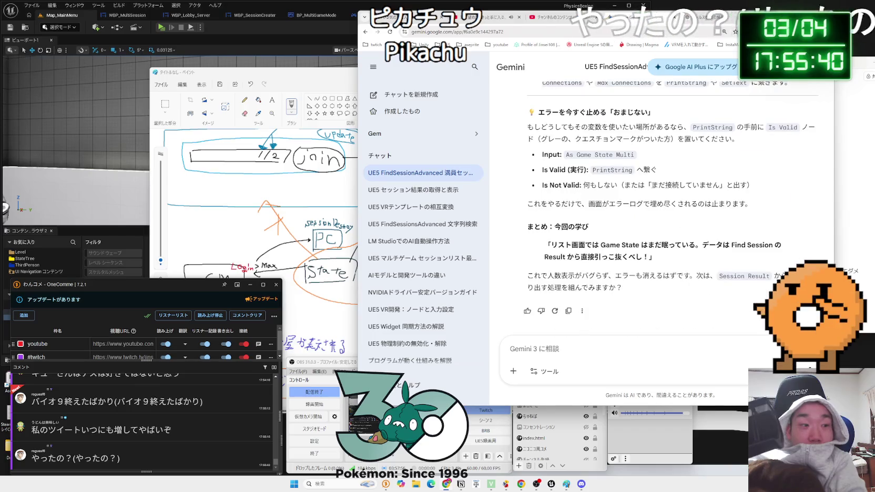
{"action": "left_click_drag", "start_coordinate": [317, 78], "coordinate": [279, 35]}
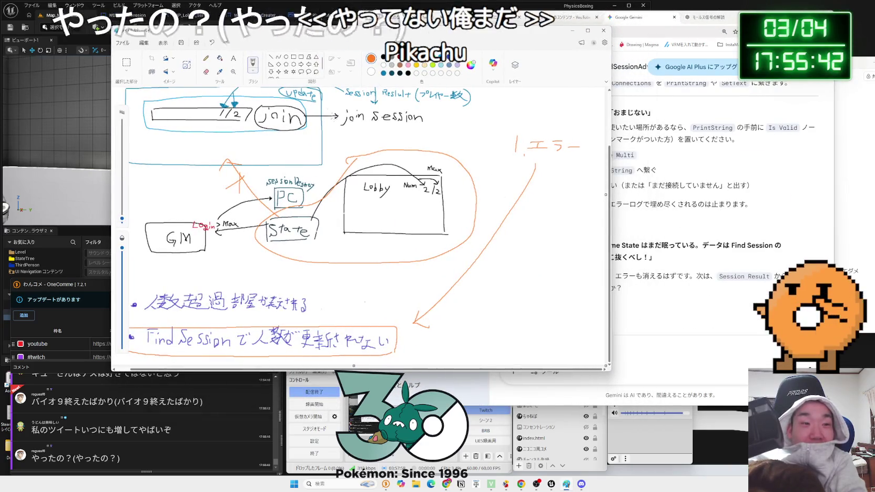
- Scroll Paint's diagram to the Find Session player-count notes, then refocus Gemini's prompt box
{"action": "scroll", "coordinate": [382, 218], "scroll_direction": "down", "scroll_amount": 2}
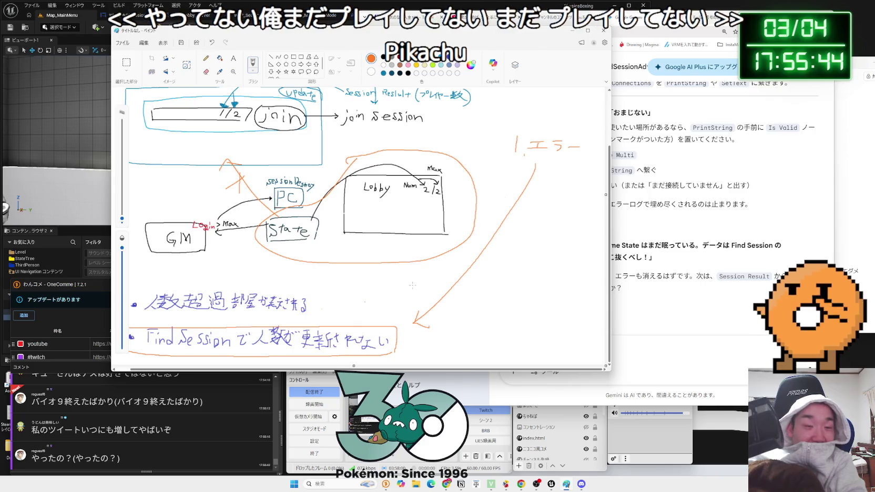
{"action": "scroll", "coordinate": [360, 226], "scroll_direction": "left", "scroll_amount": 1}
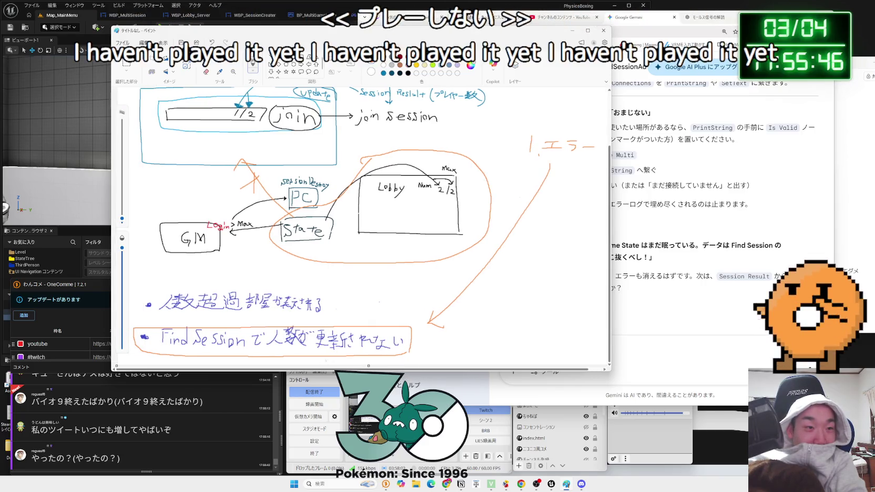
{"action": "left_click", "coordinate": [632, 344]}
- Clear the stray 'F' from the prompt and start a new Gemini chat
{"action": "type", "text": "Find"}
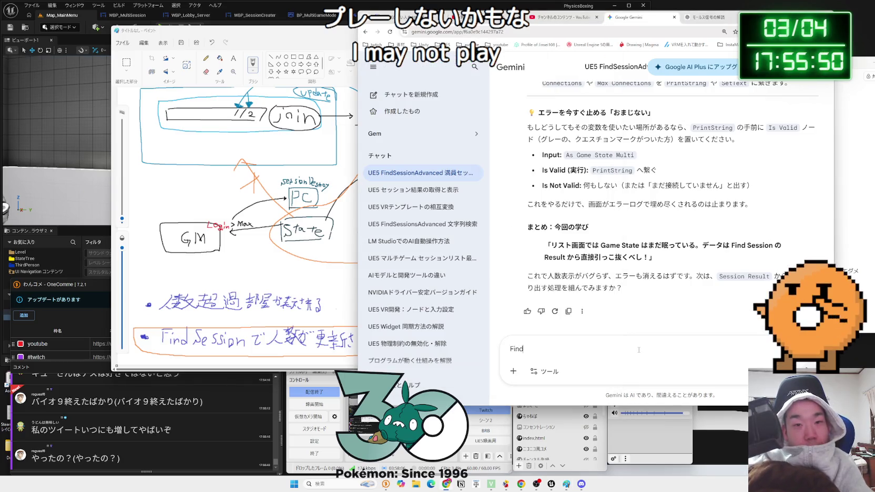
{"action": "key", "text": "BackSpace"}
{"action": "key", "text": "BackSpace"}
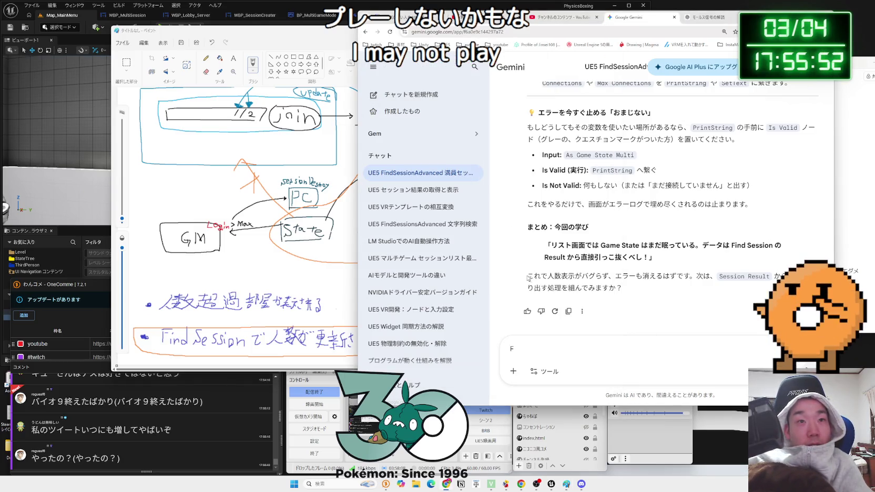
{"action": "left_click", "coordinate": [411, 100]}
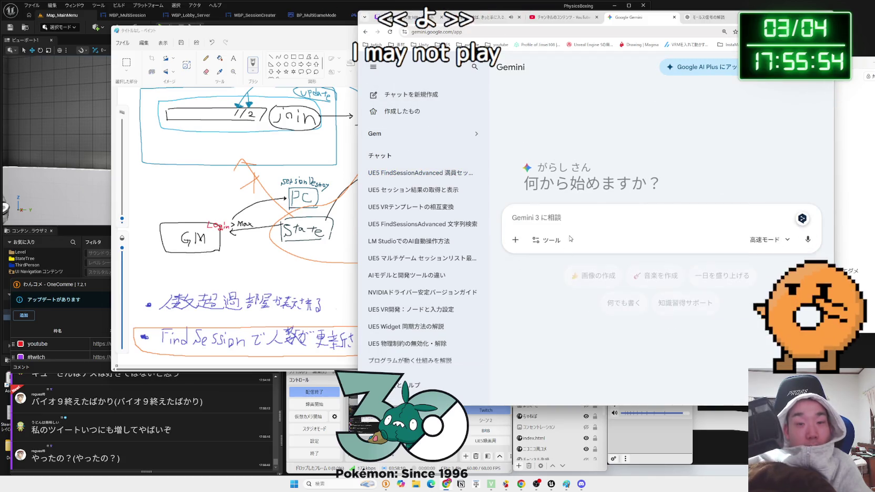
- Draft the question 'UE5で一度入ったSessioon' in the new chat, then open the shared tweet link
{"action": "type", "text": "UE5"}
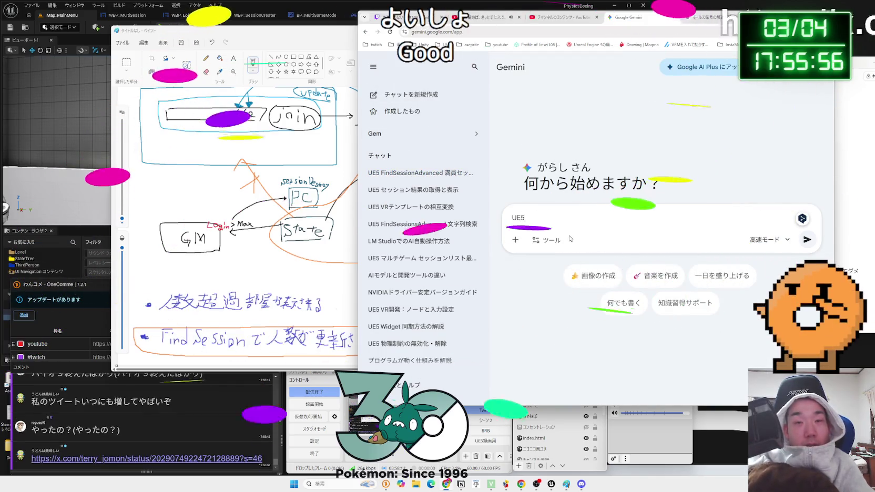
{"action": "type", "text": "で FindSession"}
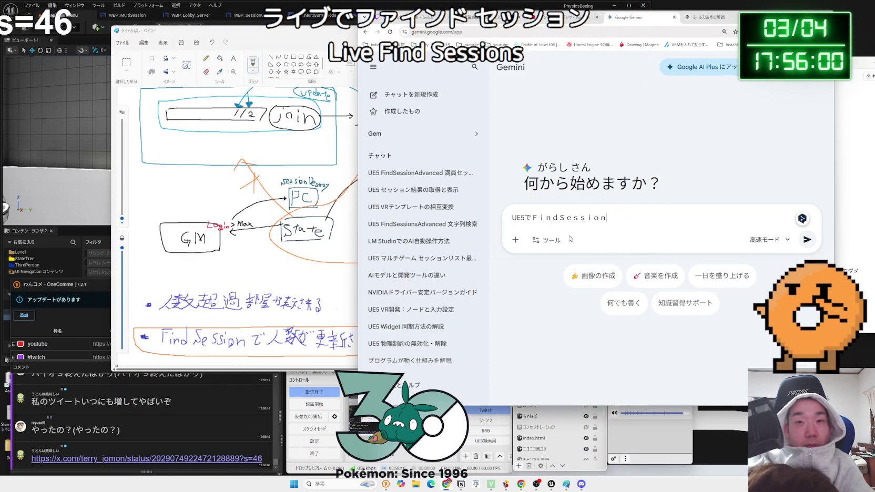
{"action": "type", "text": "の"}
{"action": "type", "text": "二回目が"}
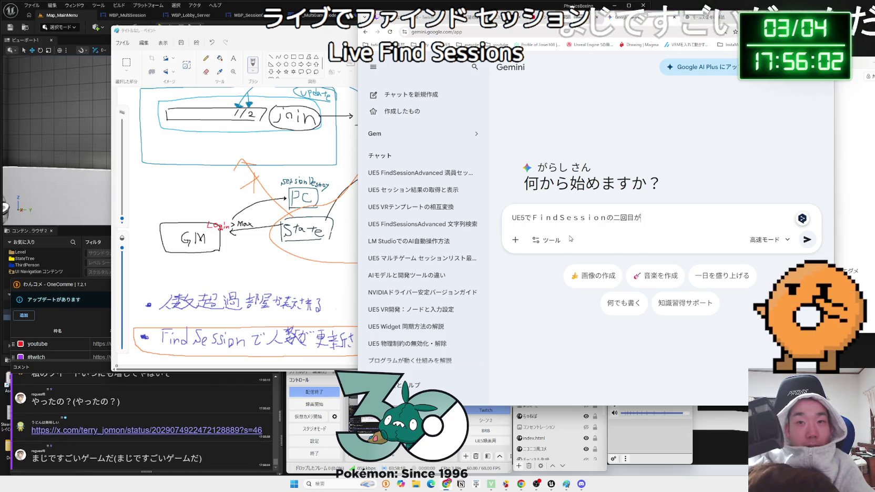
{"action": "type", "text": "こうしんされな"}
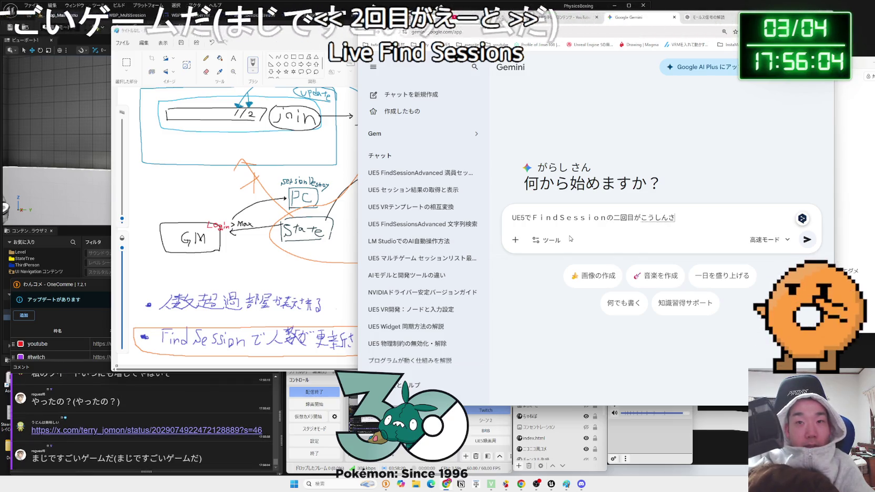
{"action": "key", "text": "BackSpace"}
{"action": "key", "text": "BackSpace"}
{"action": "key", "text": "BackSpace"}
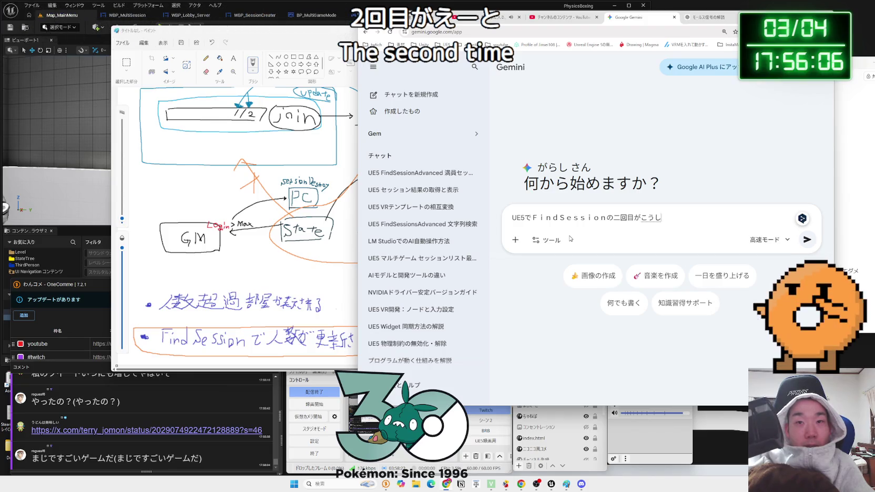
{"action": "key", "text": "BackSpace"}
{"action": "key", "text": "BackSpace"}
{"action": "key", "text": "BackSpace"}
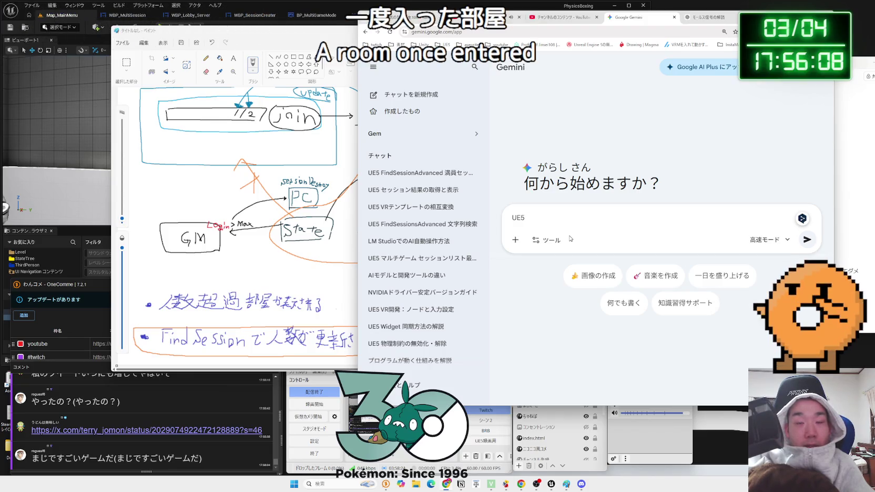
{"action": "type", "text": "でいちどはいった"}
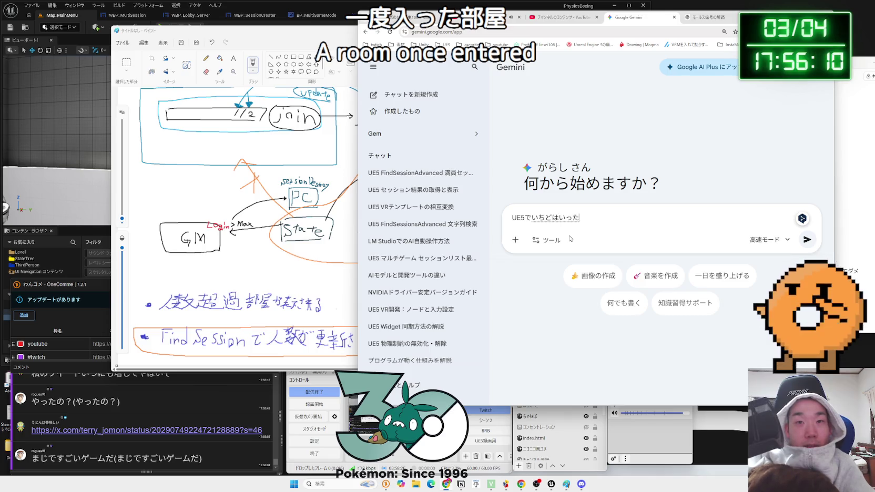
{"action": "type", "text": "へやの"}
{"action": "key", "text": "space"}
{"action": "key", "text": "Return"}
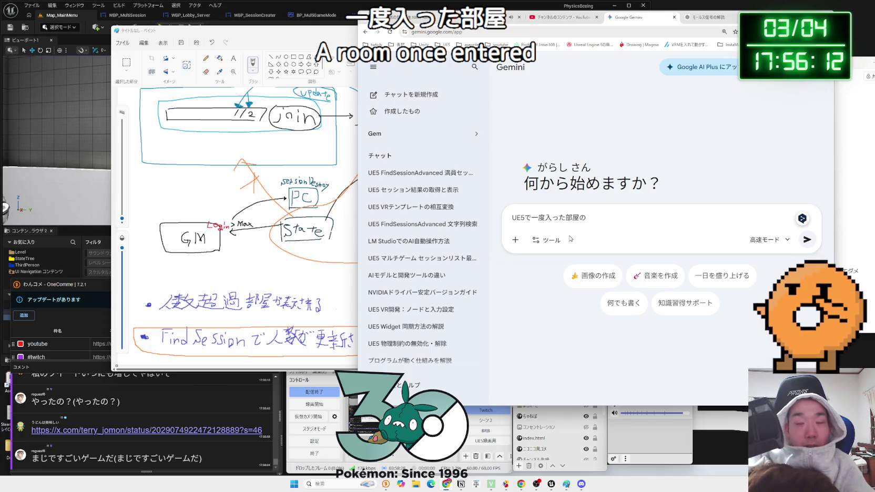
{"action": "type", "text": "ind"}
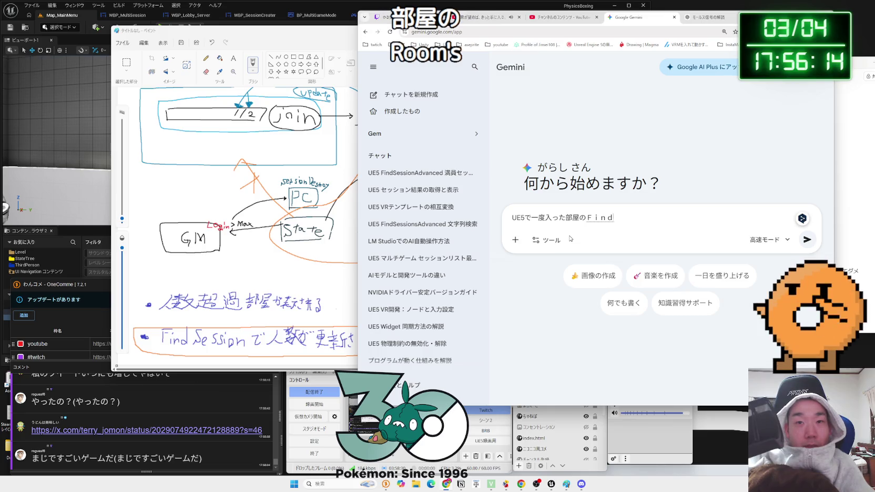
{"action": "key", "text": "BackSpace"}
{"action": "key", "text": "BackSpace"}
{"action": "key", "text": "BackSpace"}
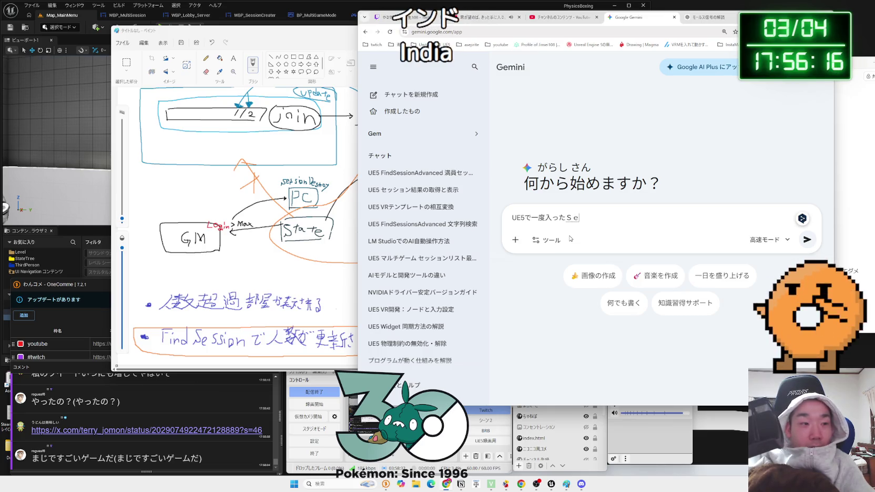
{"action": "type", "text": "essioon"}
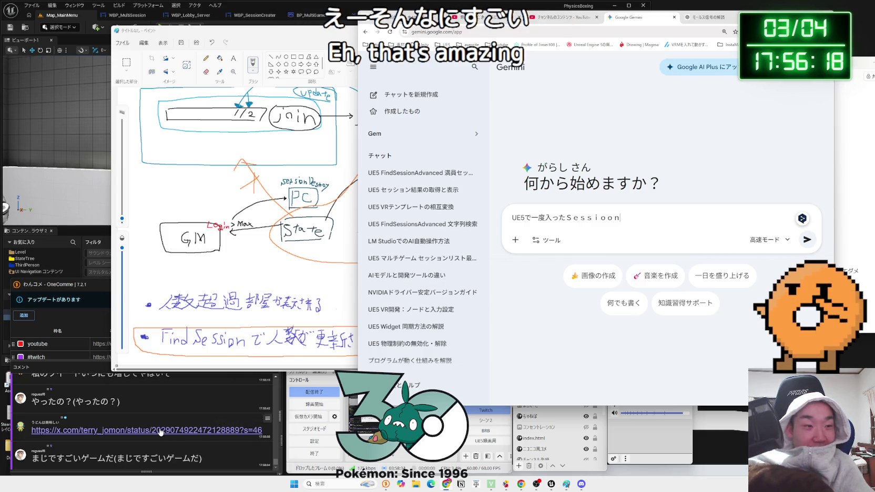
{"action": "left_click", "coordinate": [146, 430]}
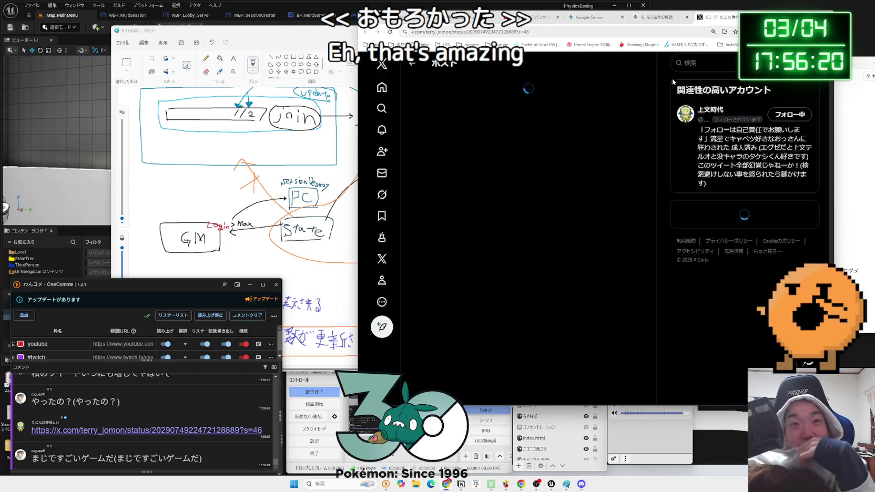
- Read the tweet by highlighting its lines, glance at ChatGPT, then close the X post tab
{"action": "left_click_drag", "start_coordinate": [451, 108], "coordinate": [620, 110]}
{"action": "mouse_move", "coordinate": [558, 119]}
{"action": "left_mouse_down"}
{"action": "mouse_move", "coordinate": [526, 108]}
{"action": "mouse_move", "coordinate": [438, 109]}
{"action": "mouse_move", "coordinate": [460, 130]}
{"action": "mouse_move", "coordinate": [597, 130]}
{"action": "left_mouse_up"}
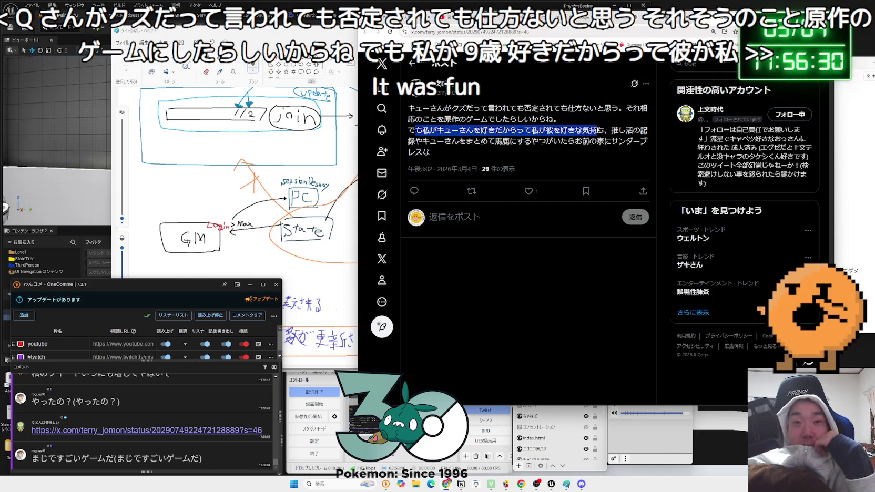
{"action": "mouse_move", "coordinate": [424, 152]}
{"action": "left_mouse_down"}
{"action": "mouse_move", "coordinate": [605, 141]}
{"action": "mouse_move", "coordinate": [425, 131]}
{"action": "mouse_move", "coordinate": [647, 141]}
{"action": "left_mouse_up"}
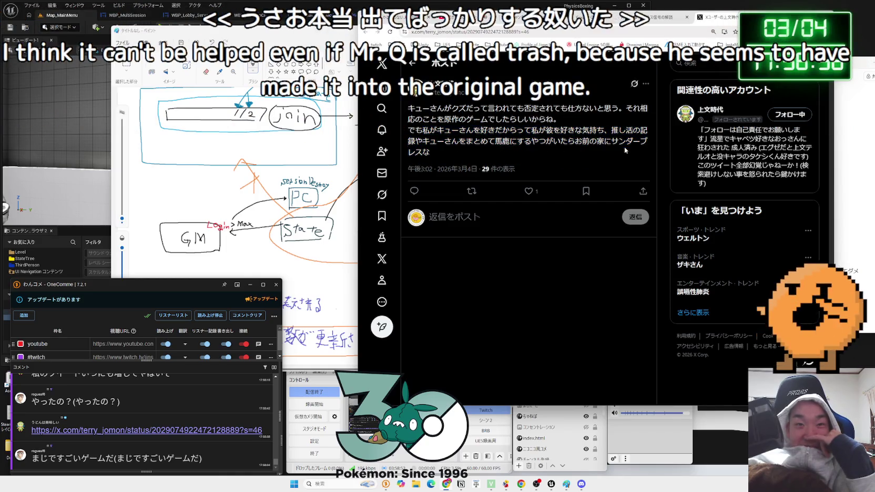
{"action": "left_click", "coordinate": [561, 160]}
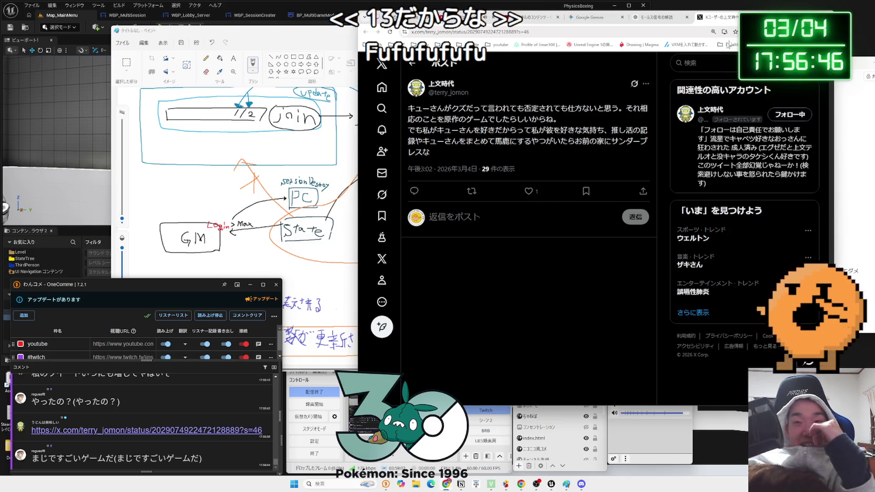
{"action": "left_click", "coordinate": [659, 18]}
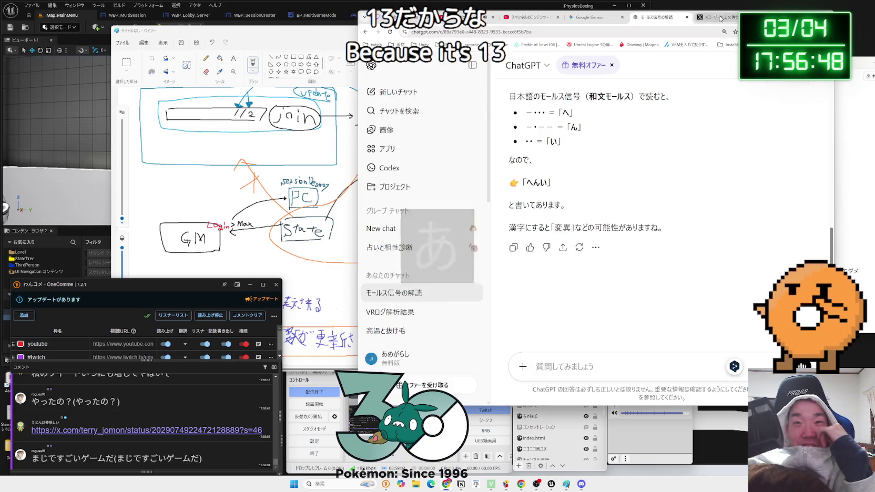
{"action": "left_click", "coordinate": [720, 19]}
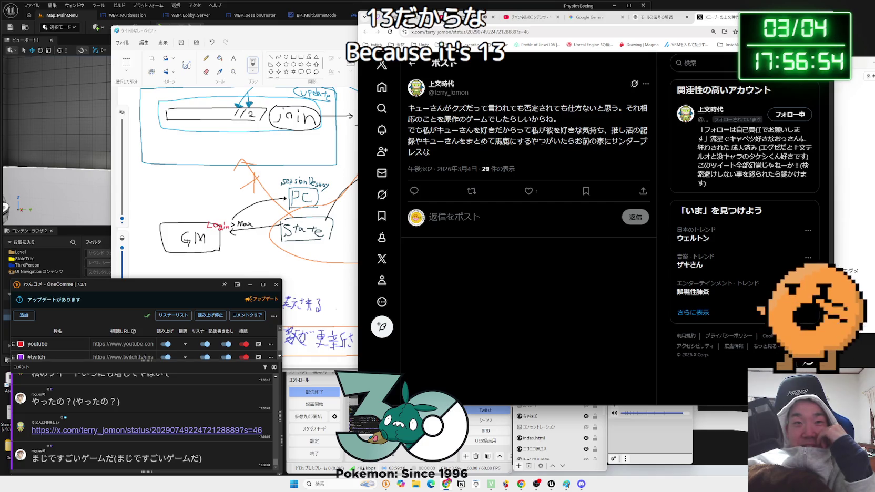
{"action": "middle_click", "coordinate": [712, 19]}
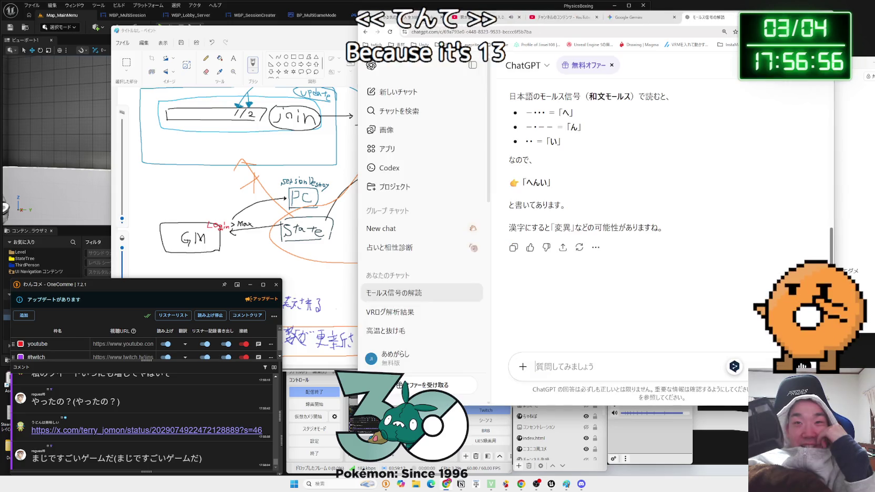
- Return to Gemini and select the text of the latest viewer comment
{"action": "key", "text": "ctrl+shift+Tab"}
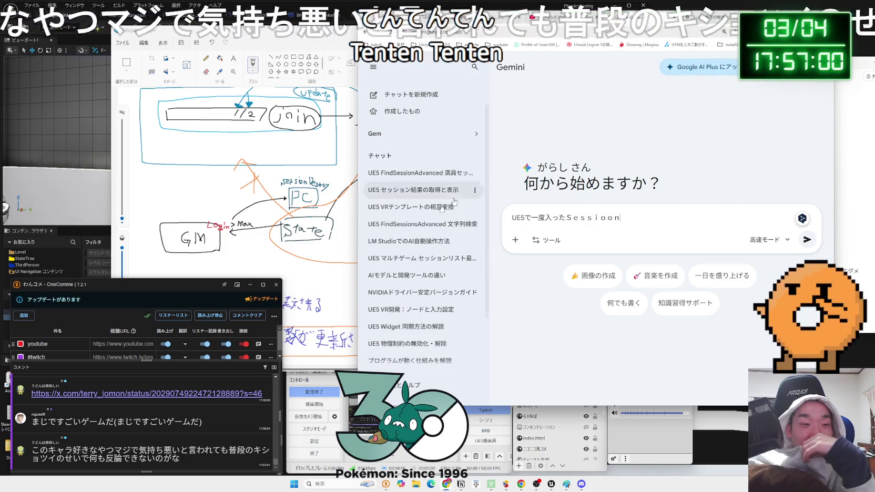
{"action": "key", "text": "Zenkaku_Hankaku"}
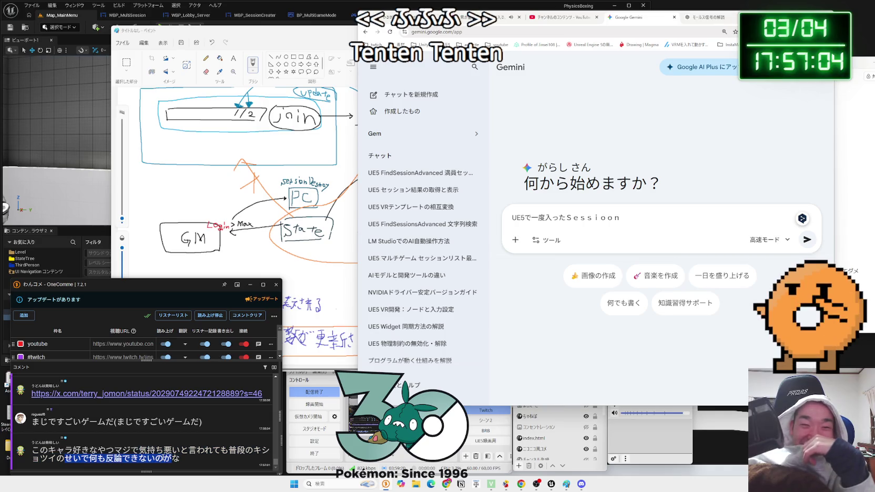
{"action": "left_click_drag", "start_coordinate": [65, 458], "coordinate": [98, 451]}
{"action": "left_click_drag", "start_coordinate": [32, 451], "coordinate": [171, 459]}
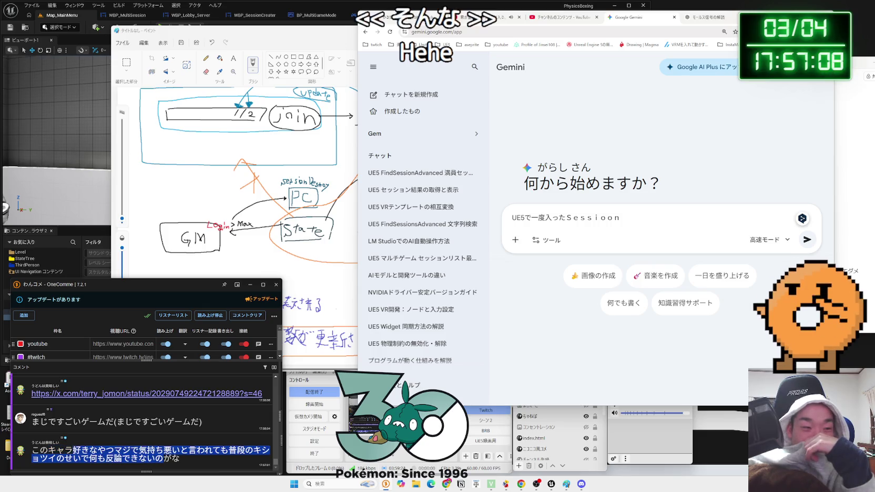
{"action": "left_click_drag", "start_coordinate": [97, 450], "coordinate": [178, 458]}
{"action": "left_click_drag", "start_coordinate": [97, 450], "coordinate": [74, 451]}
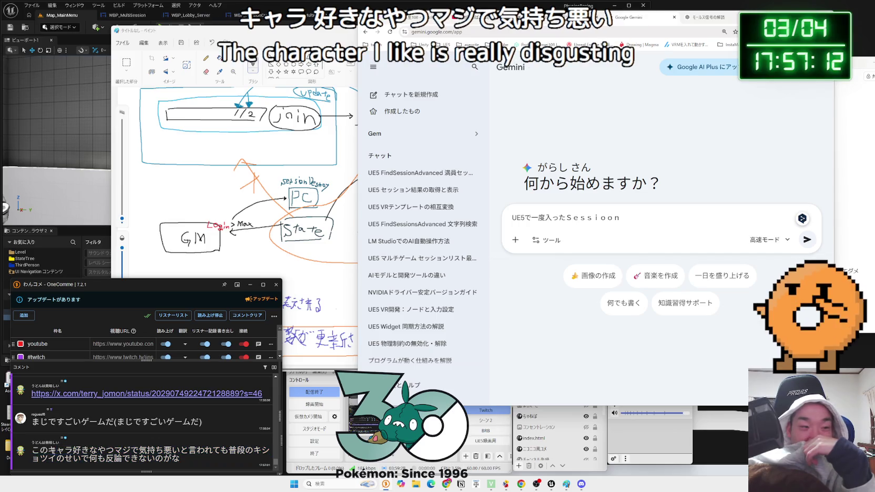
{"action": "left_click", "coordinate": [74, 450]}
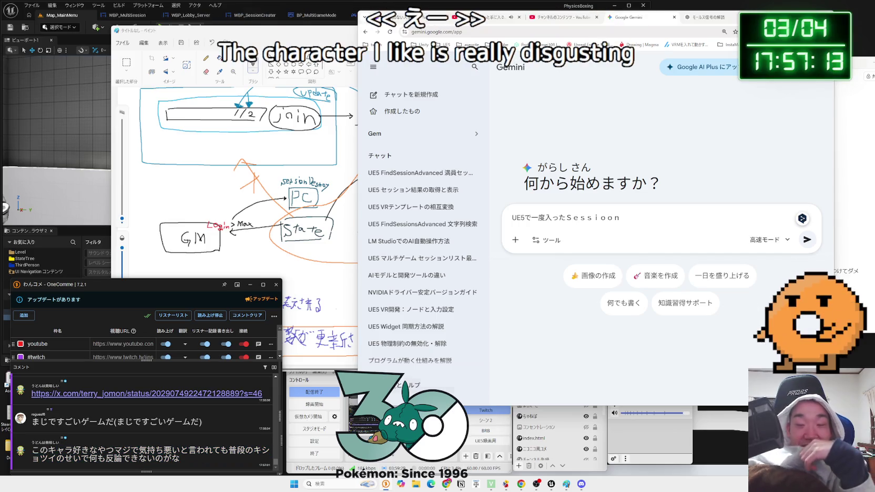
- Start the Gemini prompt about destroying the Session on the client side
{"action": "left_click", "coordinate": [644, 221]}
{"action": "key", "text": "Zenkaku_Hankaku"}
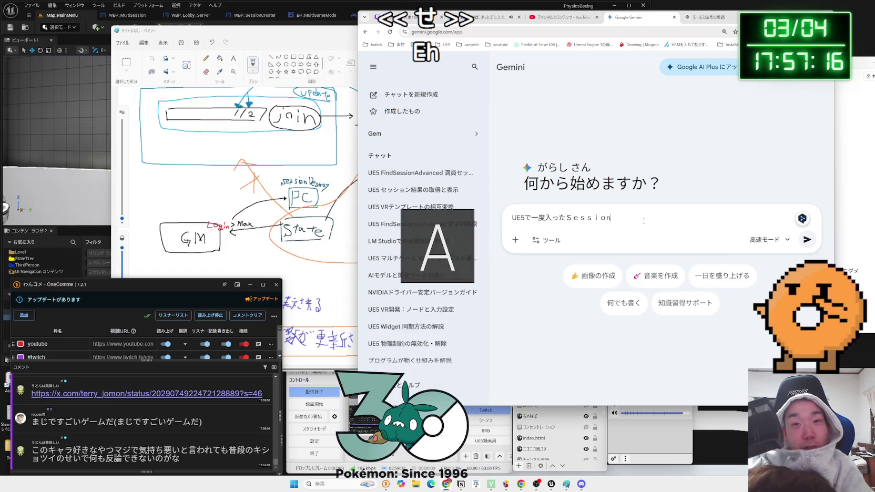
{"action": "type", "text": "n"}
{"action": "key", "text": "Zenkaku_Hankaku"}
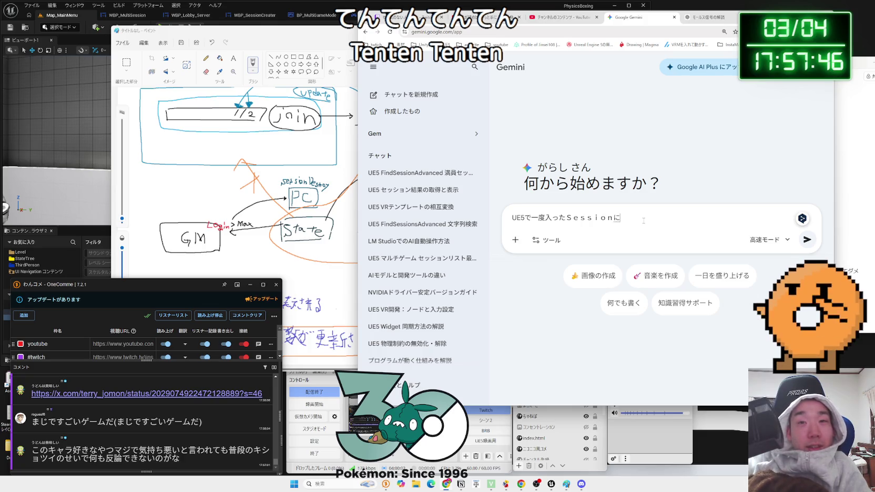
{"action": "key", "text": "BackSpace"}
{"action": "type", "text": "を"}
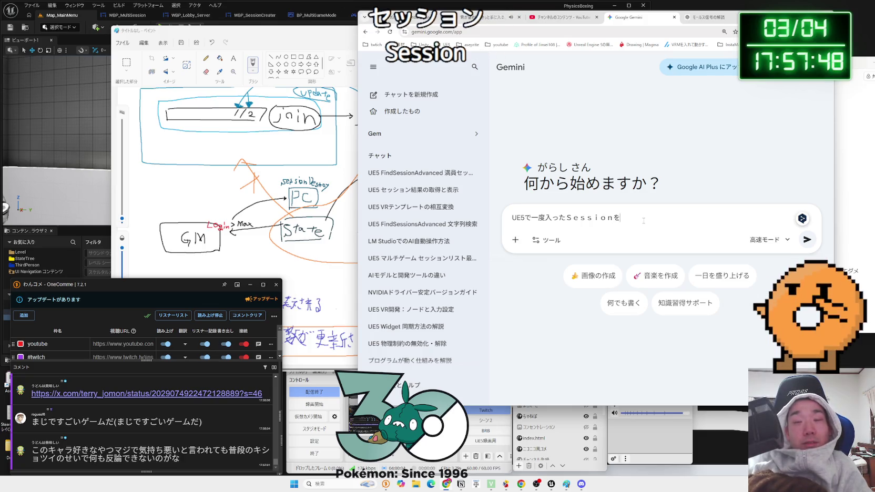
{"action": "type", "text": "n"}
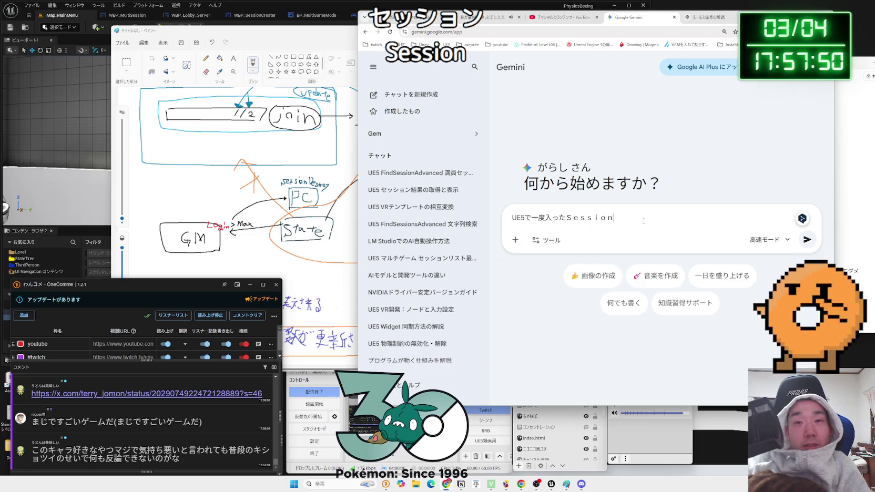
{"action": "type", "text": "を"}
{"action": "type", "text": "tory"}
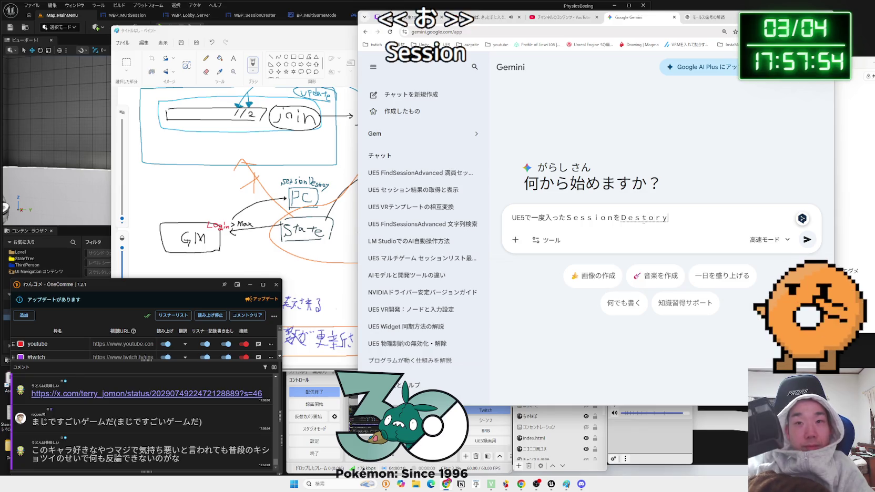
{"action": "key", "text": "BackSpace"}
{"action": "type", "text": "k"}
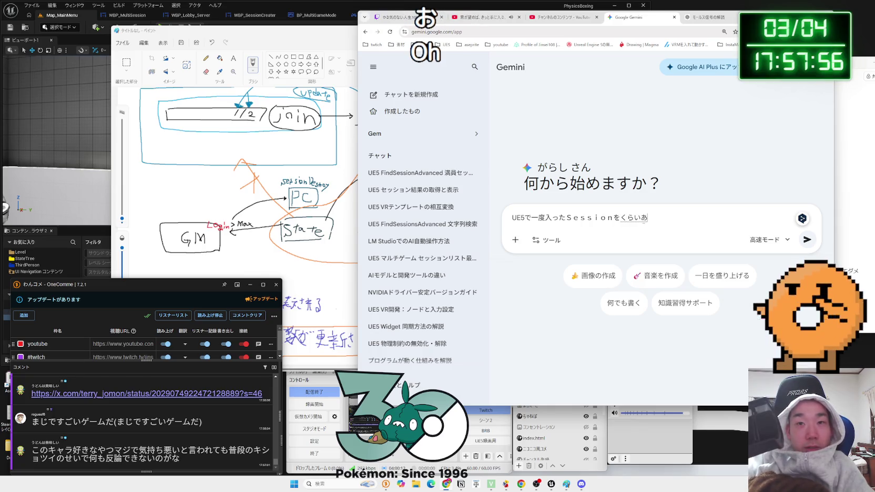
{"action": "type", "text": "んとade"}
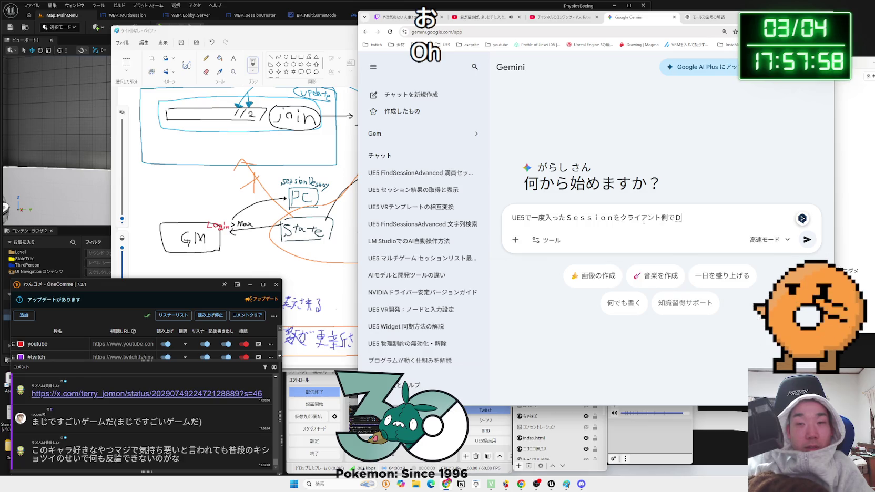
{"action": "type", "text": "sto"}
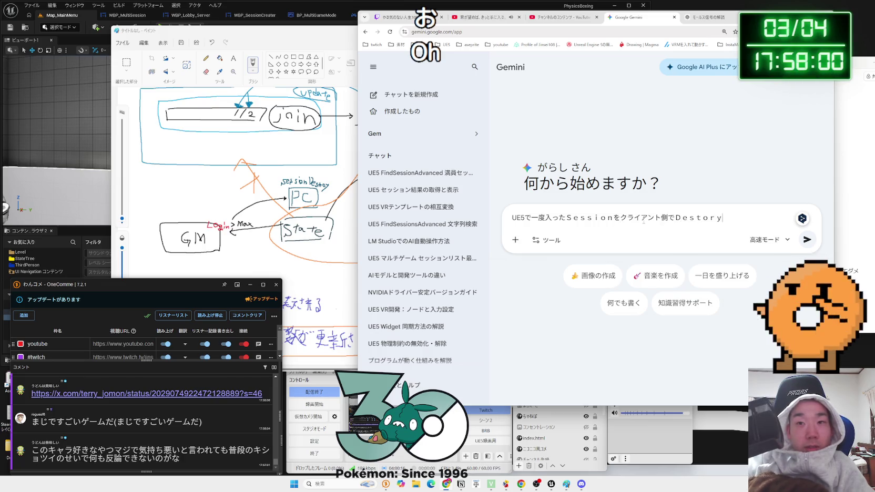
{"action": "type", "text": "Sen"}
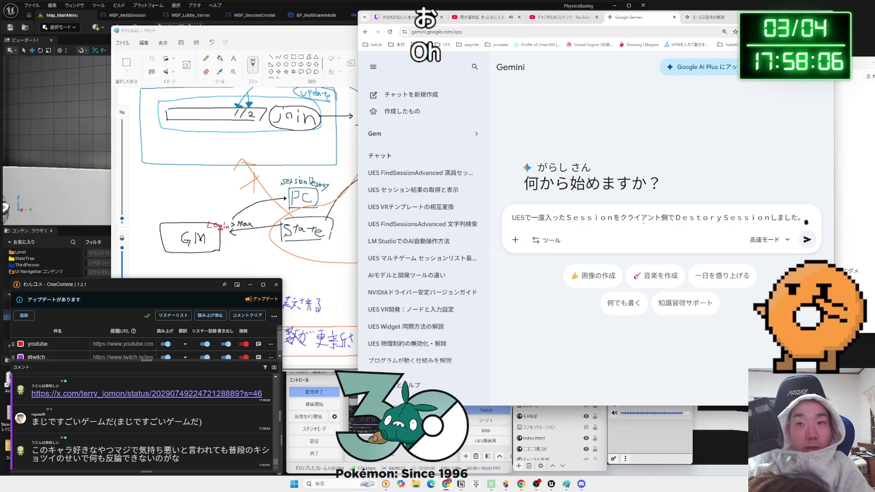
{"action": "key", "text": "BackSpace"}
{"action": "key", "text": "BackSpace"}
{"action": "key", "text": "BackSpace"}
{"action": "type", "text": "しゅつしたけ"}
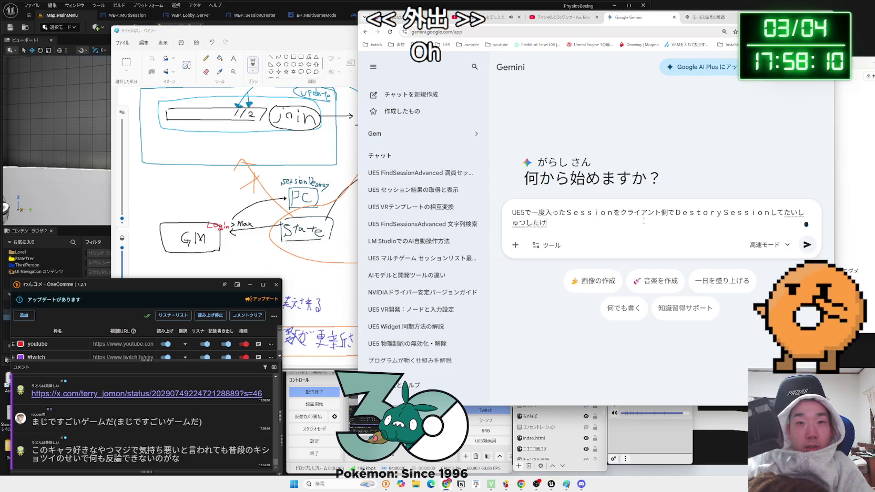
{"action": "type", "text": "ど"}
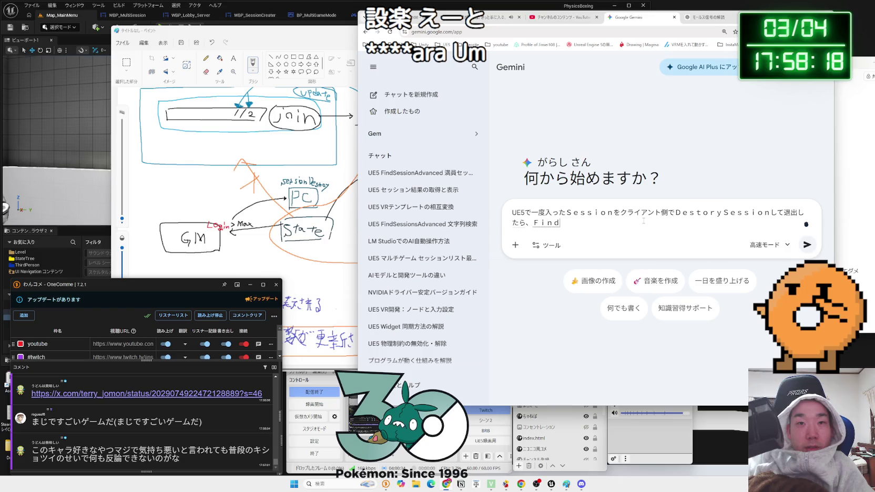
- Finish the question about FindSession info not being updated, and send it
{"action": "type", "text": "Se"}
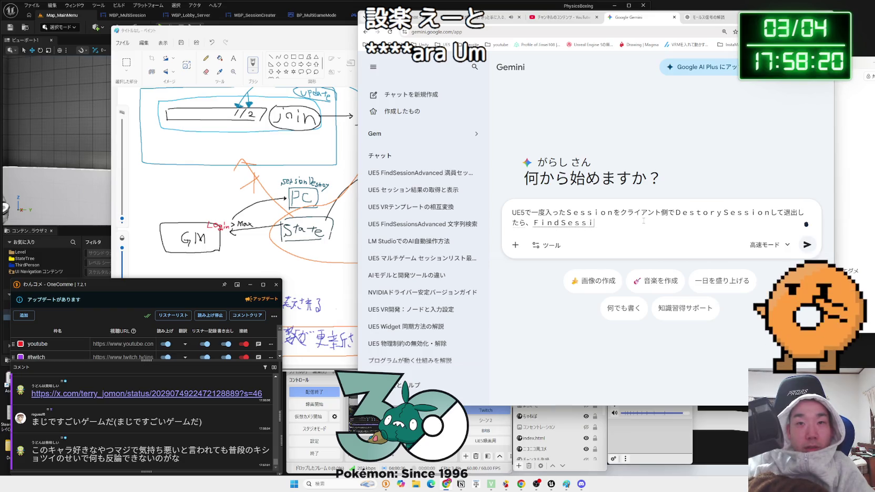
{"action": "type", "text": "on"}
{"action": "key", "text": "Return"}
{"action": "type", "text": "どで"}
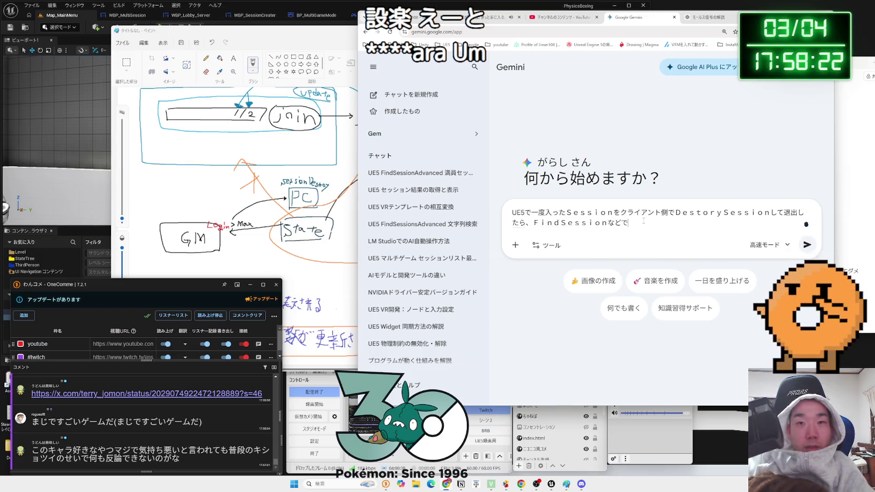
{"action": "type", "text": "情報が"}
{"action": "key", "text": "space"}
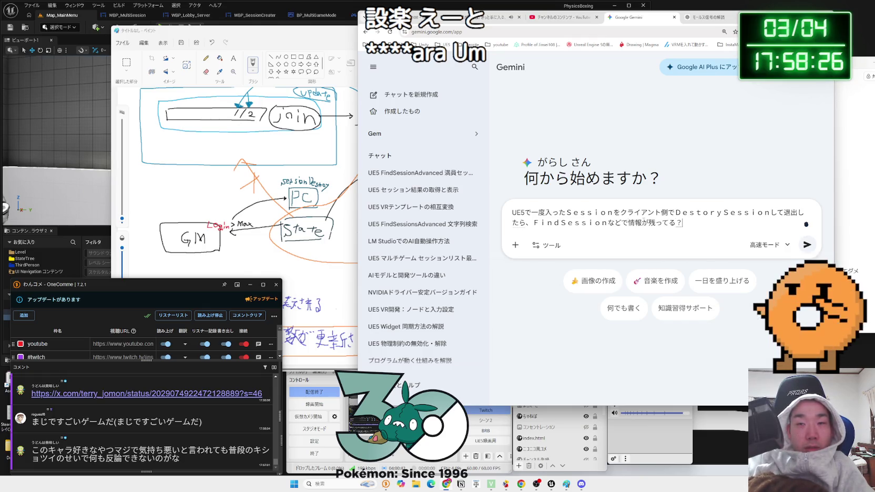
{"action": "type", "text": "k"}
{"action": "type", "text": "ousin"}
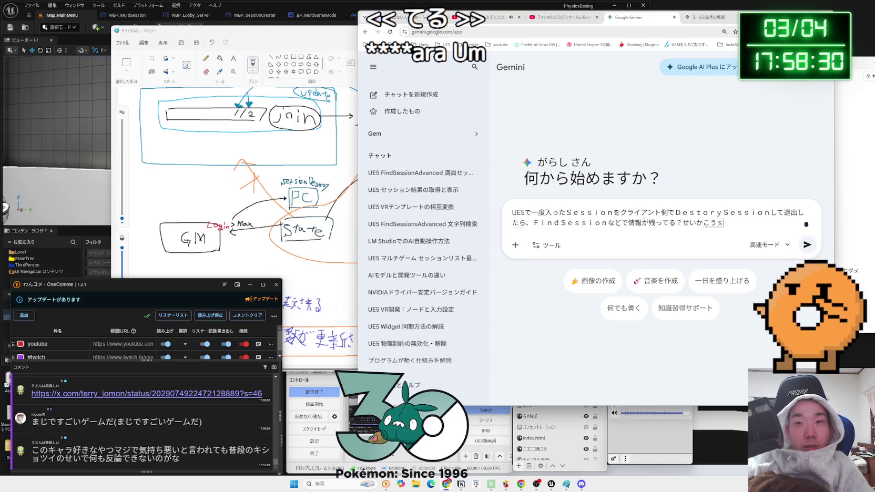
{"action": "key", "text": "space"}
{"action": "type", "text": "s"}
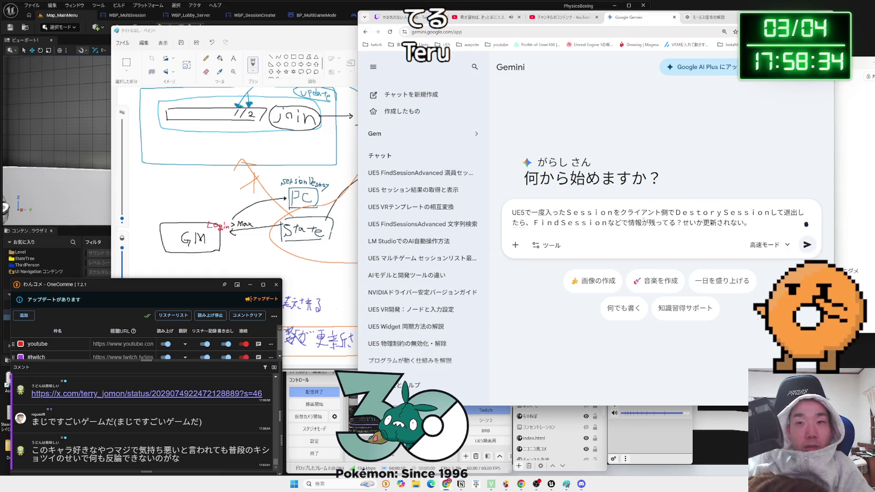
{"action": "key", "text": "Return"}
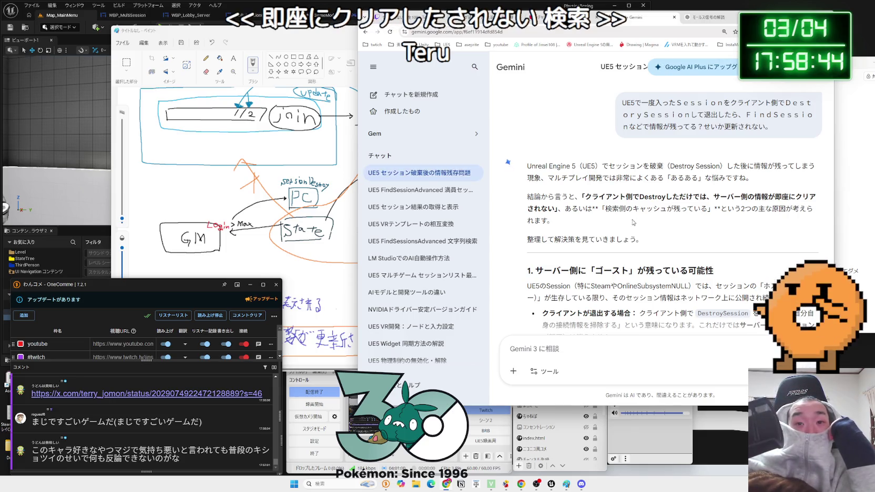
- Scroll Gemini's reply to the ghost-session section, then switch to the YouTube Studio tab
{"action": "scroll", "coordinate": [627, 192], "scroll_direction": "down", "scroll_amount": 2}
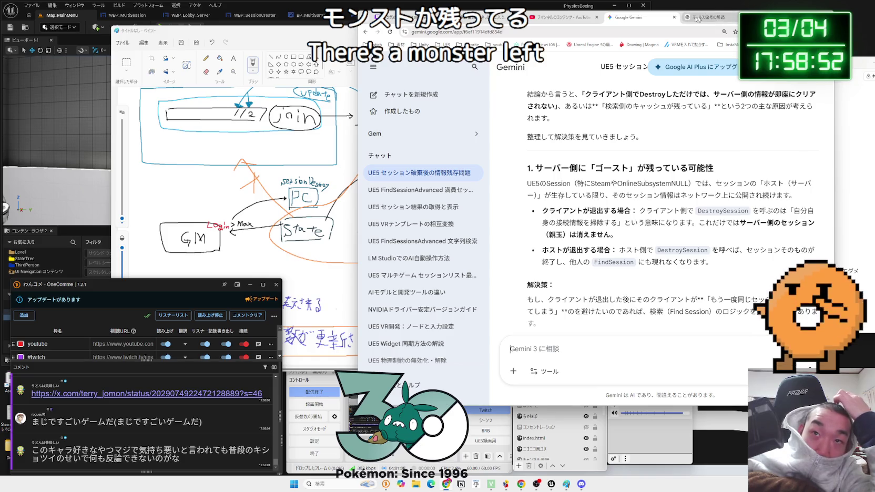
{"action": "left_click", "coordinate": [560, 16]}
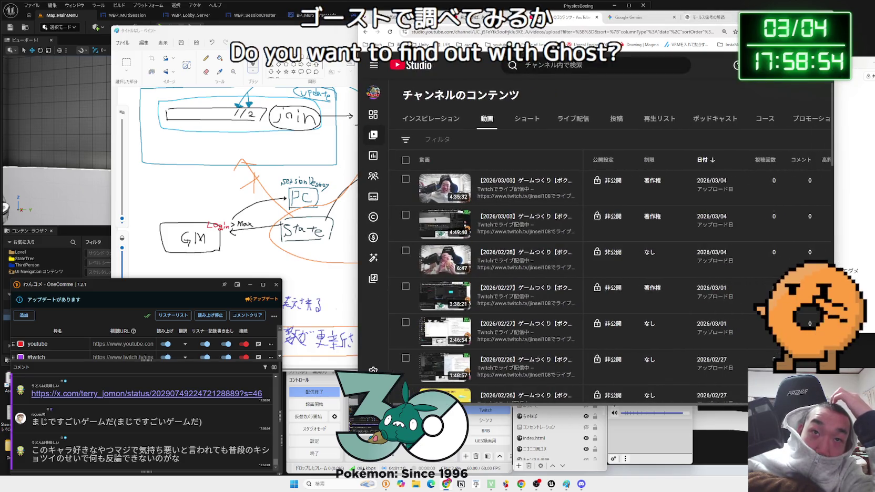
- Open YouTube from the bookmarks and search for 'UE5 session ghost'
{"action": "left_click", "coordinate": [495, 45]}
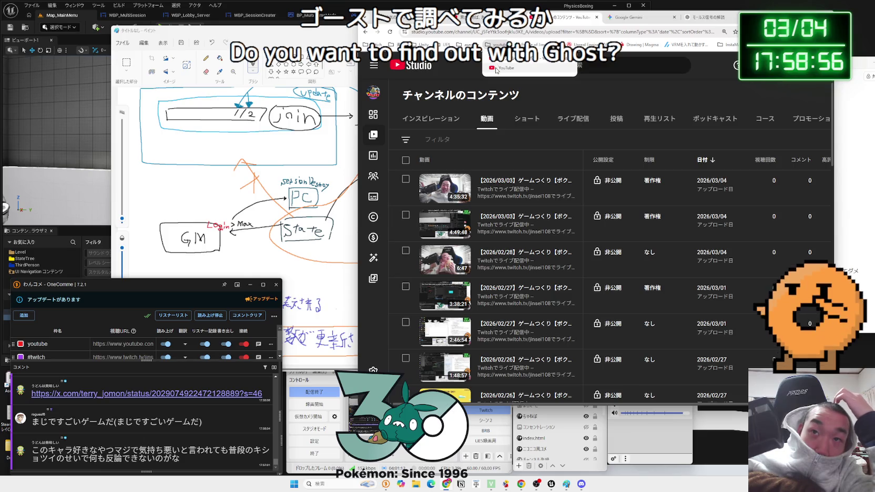
{"action": "left_click", "coordinate": [497, 69]}
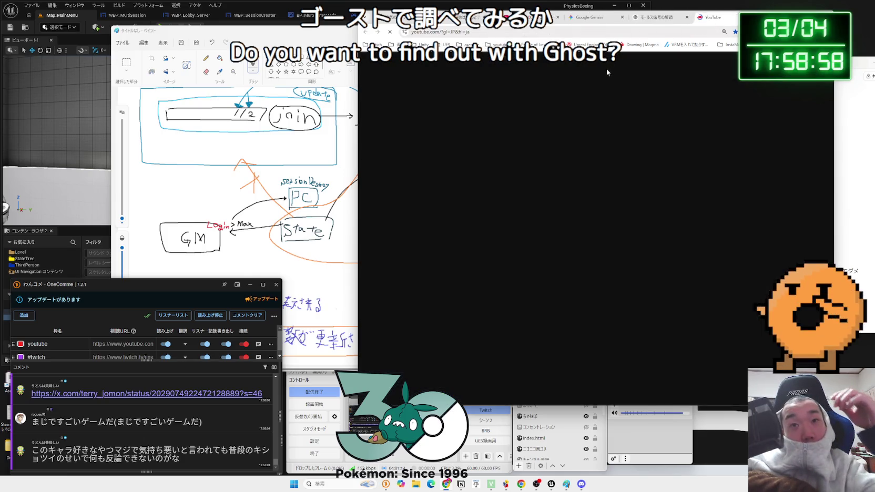
{"action": "left_click", "coordinate": [599, 72]}
{"action": "type", "text": "UE"}
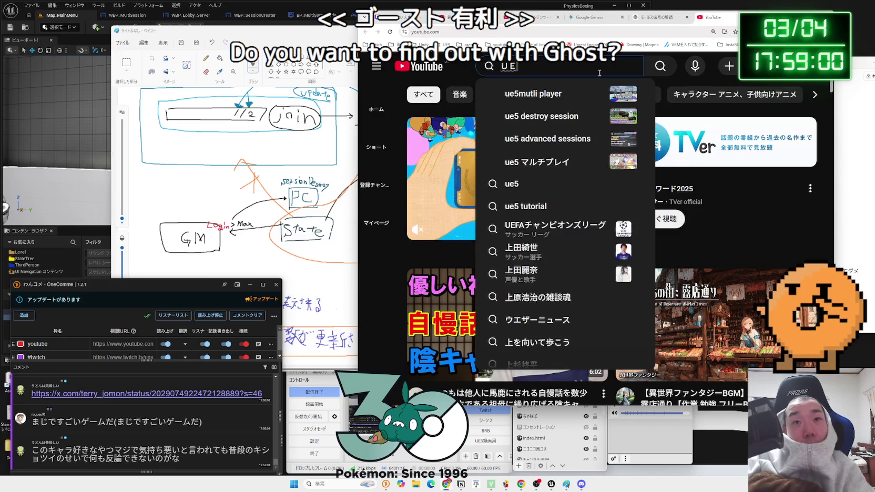
{"action": "type", "text": "5 se"}
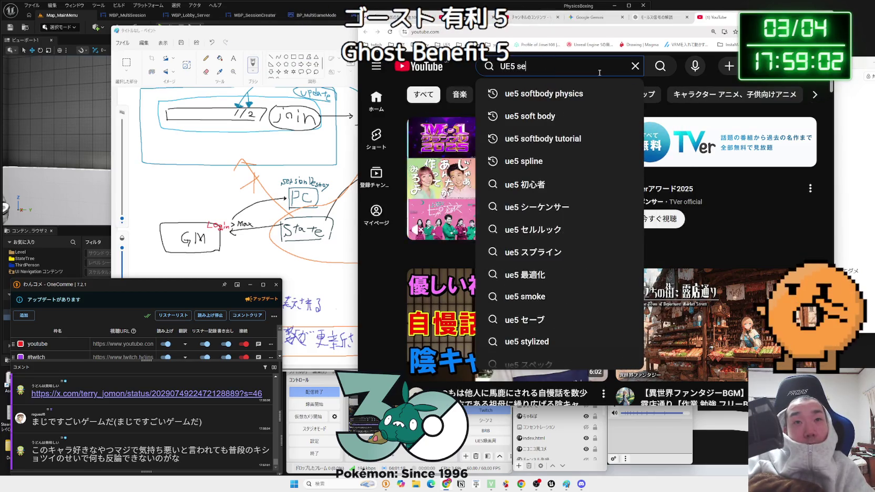
{"action": "type", "text": "ssion ghost"}
{"action": "key", "text": "Return"}
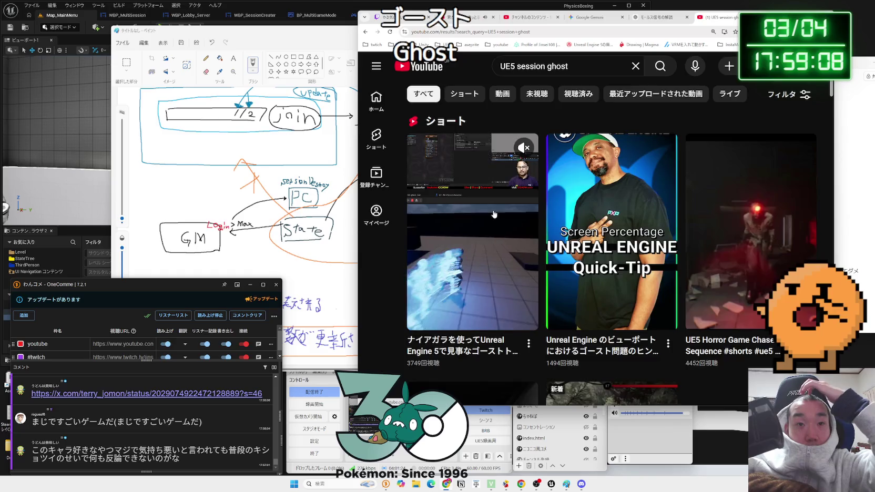
- Scroll through the search results, check notifications, then return to the Gemini chat
{"action": "scroll", "coordinate": [493, 214], "scroll_direction": "down", "scroll_amount": 8}
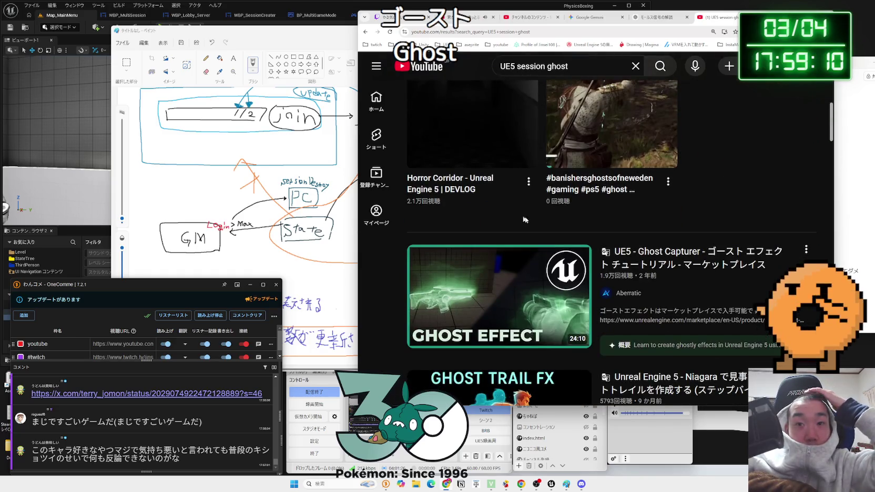
{"action": "scroll", "coordinate": [650, 255], "scroll_direction": "down", "scroll_amount": 4}
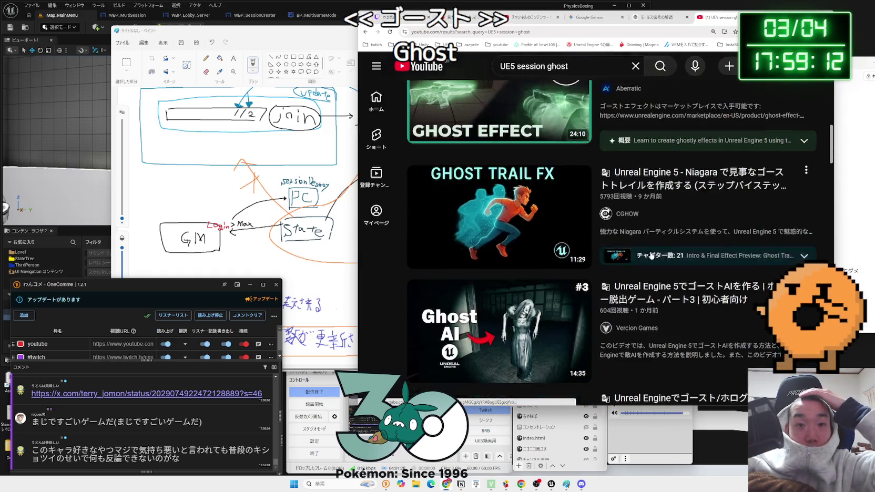
{"action": "scroll", "coordinate": [650, 181], "scroll_direction": "down", "scroll_amount": 4}
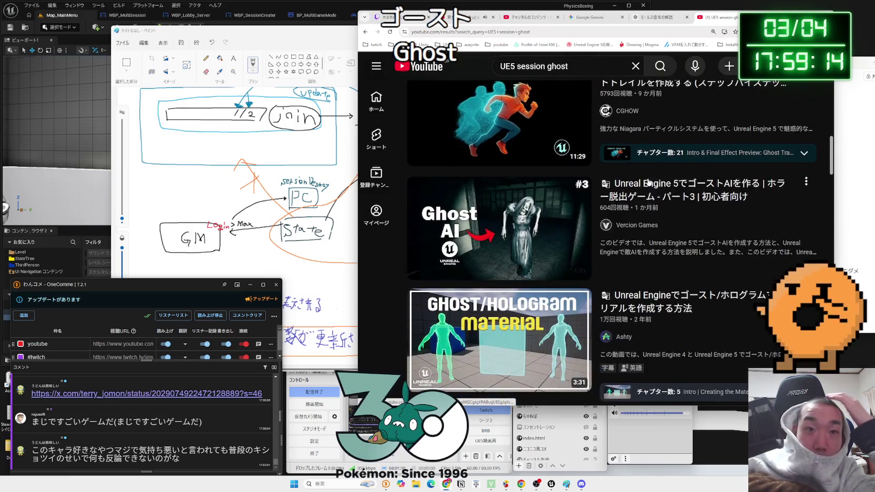
{"action": "scroll", "coordinate": [670, 215], "scroll_direction": "down", "scroll_amount": 6}
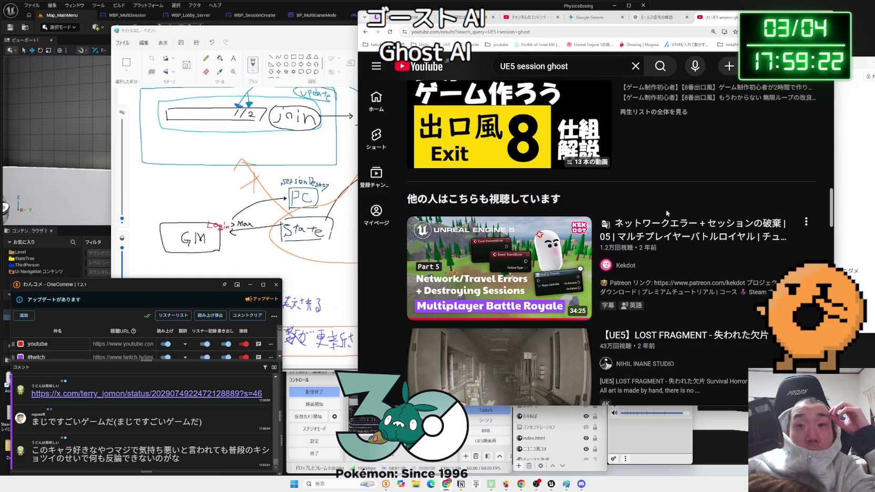
{"action": "scroll", "coordinate": [665, 210], "scroll_direction": "down", "scroll_amount": 1}
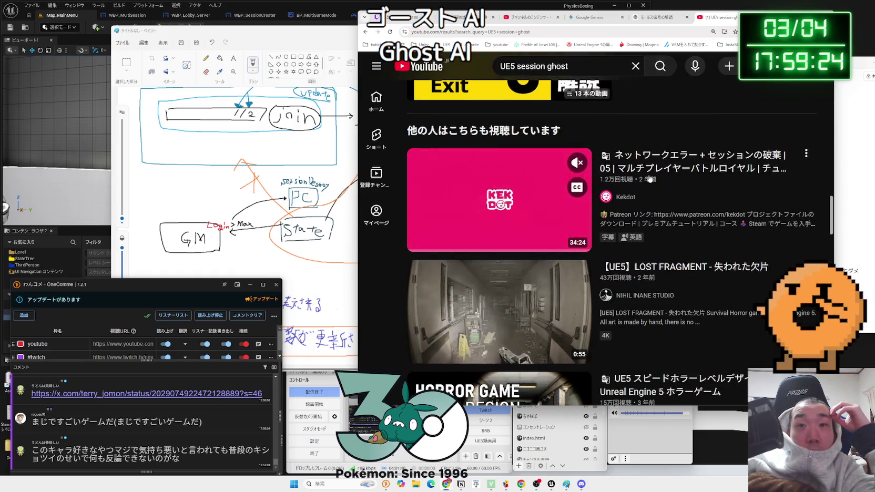
{"action": "scroll", "coordinate": [652, 208], "scroll_direction": "down", "scroll_amount": 2}
{"action": "scroll", "coordinate": [651, 209], "scroll_direction": "down", "scroll_amount": 15}
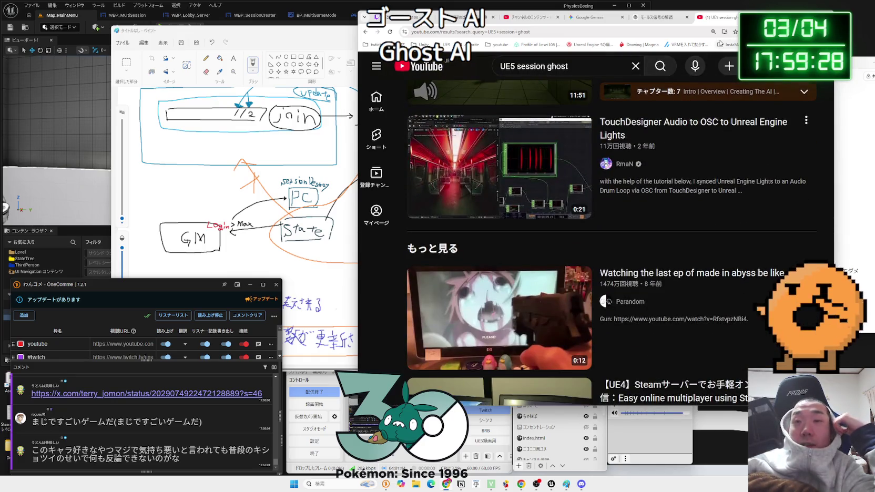
{"action": "left_click", "coordinate": [772, 66]}
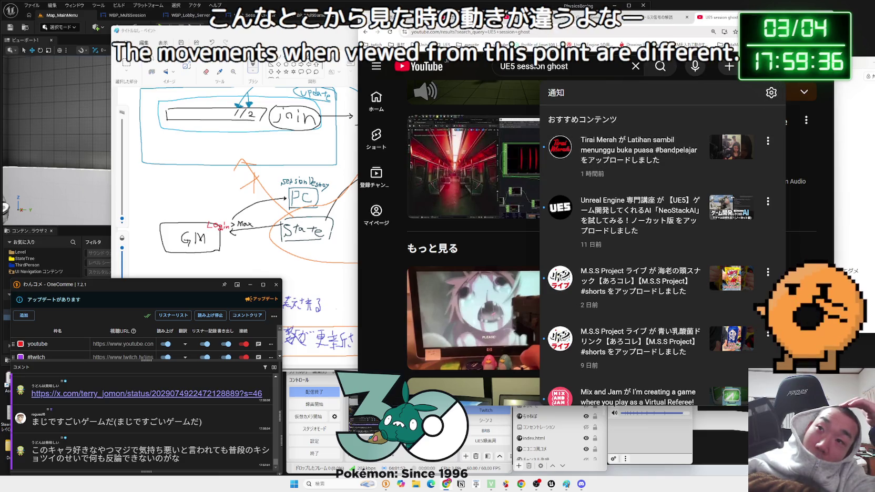
{"action": "left_click", "coordinate": [665, 17]}
{"action": "left_click", "coordinate": [638, 17]}
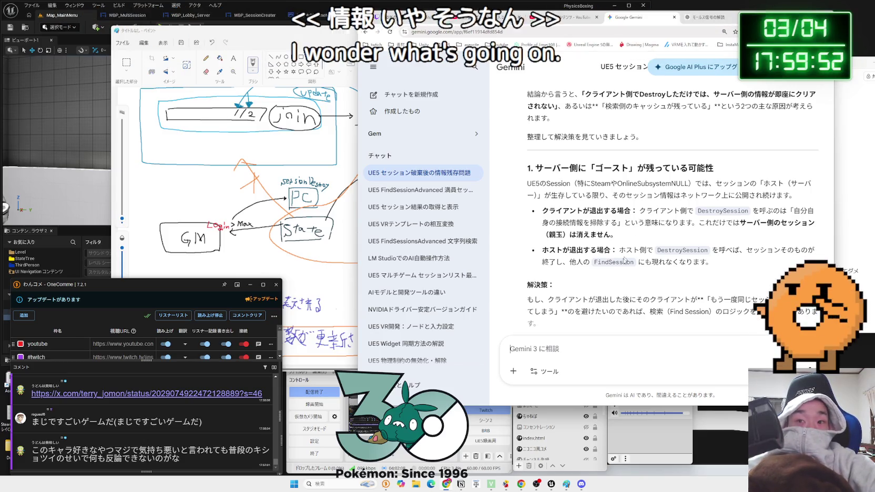
- Read Gemini's DestroySession bullets, highlighting the one about the ホスト leaving
{"action": "left_click_drag", "start_coordinate": [634, 237], "coordinate": [697, 210]}
{"action": "left_click", "coordinate": [638, 210]}
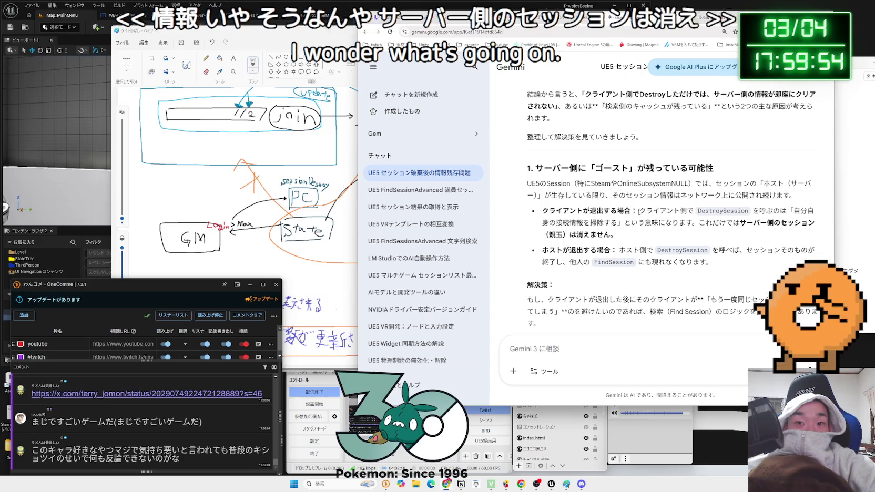
{"action": "left_click_drag", "start_coordinate": [638, 210], "coordinate": [697, 223]}
{"action": "left_click", "coordinate": [638, 210]}
{"action": "mouse_move", "coordinate": [638, 210]}
{"action": "left_mouse_down"}
{"action": "mouse_move", "coordinate": [652, 235]}
{"action": "mouse_move", "coordinate": [713, 261]}
{"action": "mouse_move", "coordinate": [635, 250]}
{"action": "left_mouse_up"}
{"action": "left_click", "coordinate": [652, 236]}
{"action": "left_click", "coordinate": [652, 229]}
{"action": "left_click", "coordinate": [652, 236]}
{"action": "left_click", "coordinate": [713, 262]}
{"action": "left_click", "coordinate": [636, 249]}
{"action": "left_click_drag", "start_coordinate": [713, 262], "coordinate": [593, 250]}
{"action": "mouse_move", "coordinate": [713, 262]}
{"action": "left_mouse_down"}
{"action": "mouse_move", "coordinate": [550, 254]}
{"action": "mouse_move", "coordinate": [651, 261]}
{"action": "mouse_move", "coordinate": [593, 262]}
{"action": "mouse_move", "coordinate": [618, 250]}
{"action": "mouse_move", "coordinate": [709, 263]}
{"action": "left_mouse_up"}
{"action": "double_click", "coordinate": [628, 250]}
{"action": "left_click", "coordinate": [709, 262]}
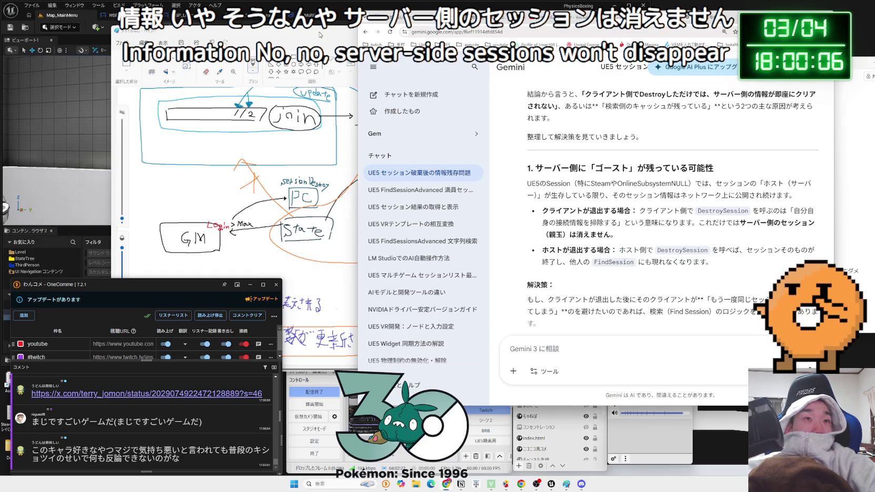
- Bring the Unreal Editor forward onto the multiplayer game mode blueprint graph
{"action": "left_click", "coordinate": [321, 32]}
{"action": "left_click", "coordinate": [338, 33]}
{"action": "left_click", "coordinate": [467, 20]}
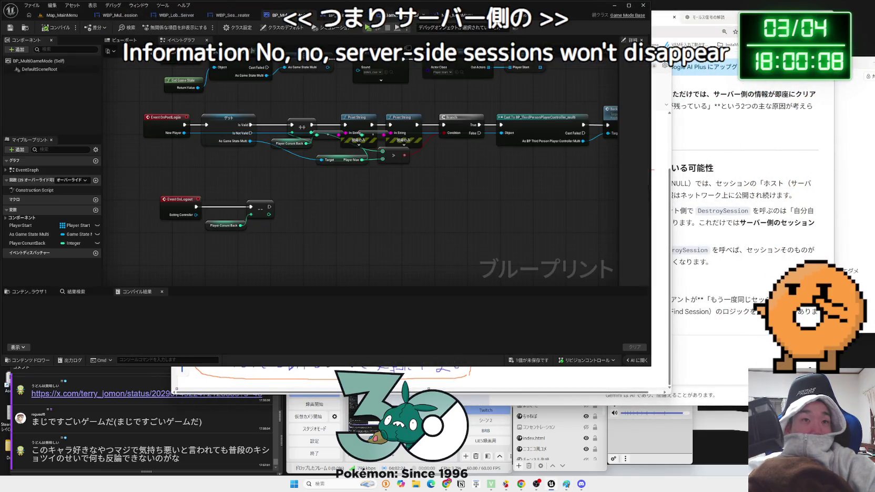
- In the WBP_MultiSession graph, wire the Branch node's True output into JoinSession's exec input
{"action": "left_click", "coordinate": [62, 15]}
{"action": "left_click", "coordinate": [120, 15]}
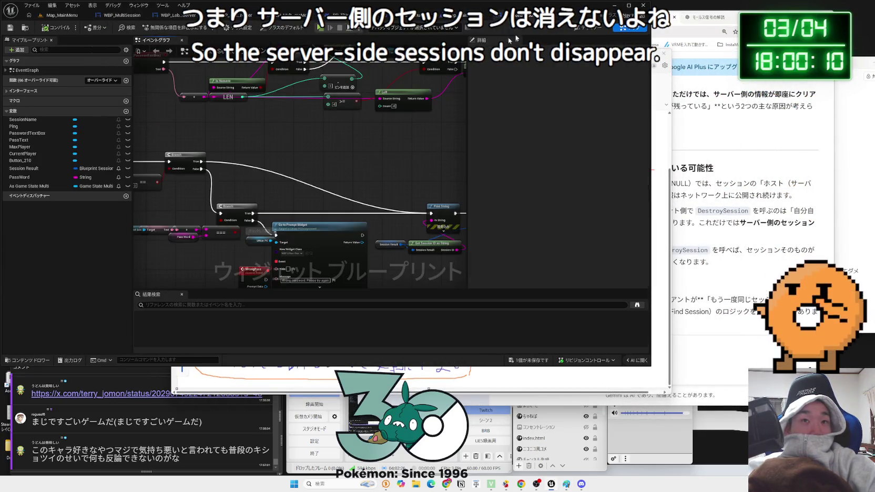
{"action": "scroll", "coordinate": [286, 221], "scroll_direction": "down", "scroll_amount": 3}
{"action": "scroll", "coordinate": [287, 221], "scroll_direction": "up", "scroll_amount": 5}
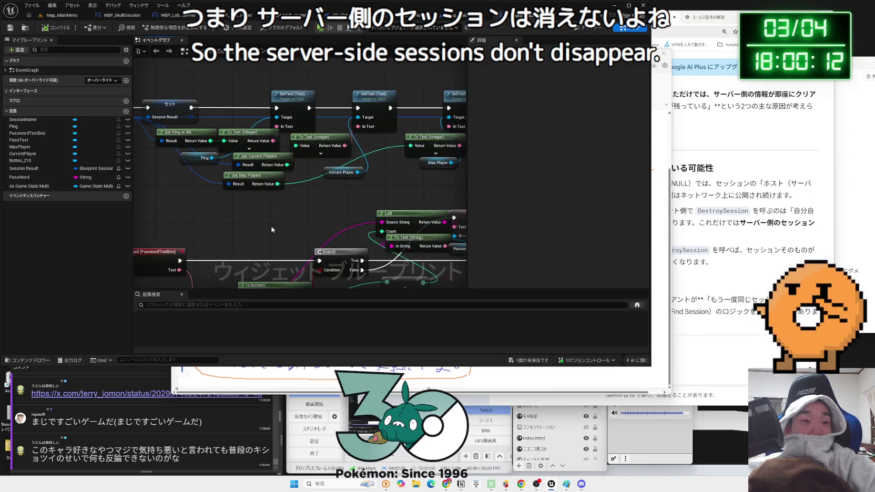
{"action": "scroll", "coordinate": [272, 230], "scroll_direction": "down", "scroll_amount": 1}
{"action": "left_click_drag", "start_coordinate": [272, 229], "coordinate": [301, 240]}
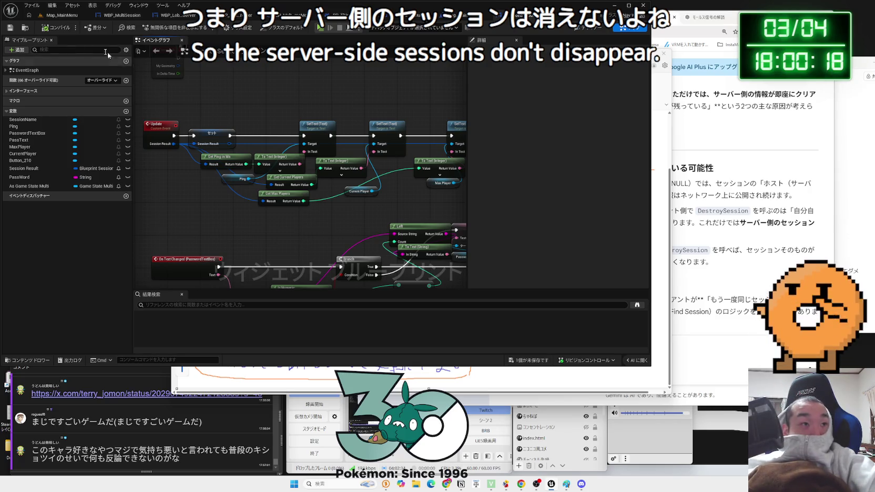
{"action": "scroll", "coordinate": [159, 77], "scroll_direction": "down", "scroll_amount": 3}
{"action": "scroll", "coordinate": [351, 217], "scroll_direction": "up", "scroll_amount": 5}
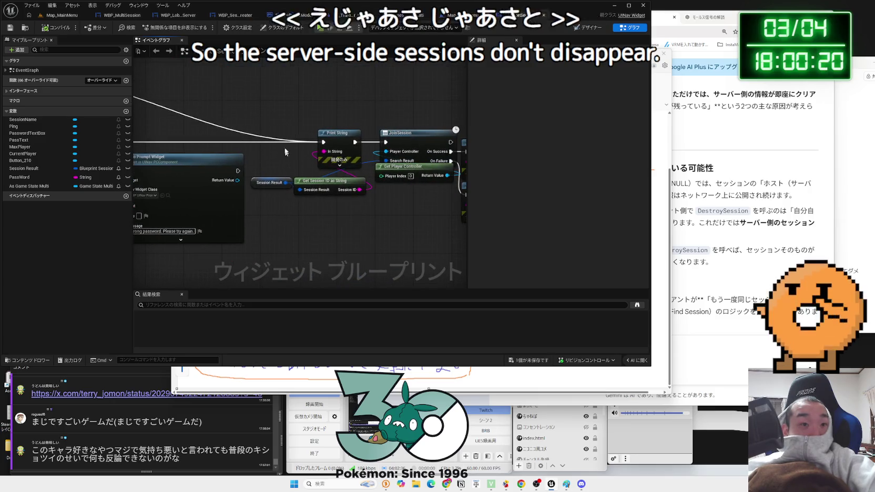
{"action": "scroll", "coordinate": [351, 214], "scroll_direction": "down", "scroll_amount": 4}
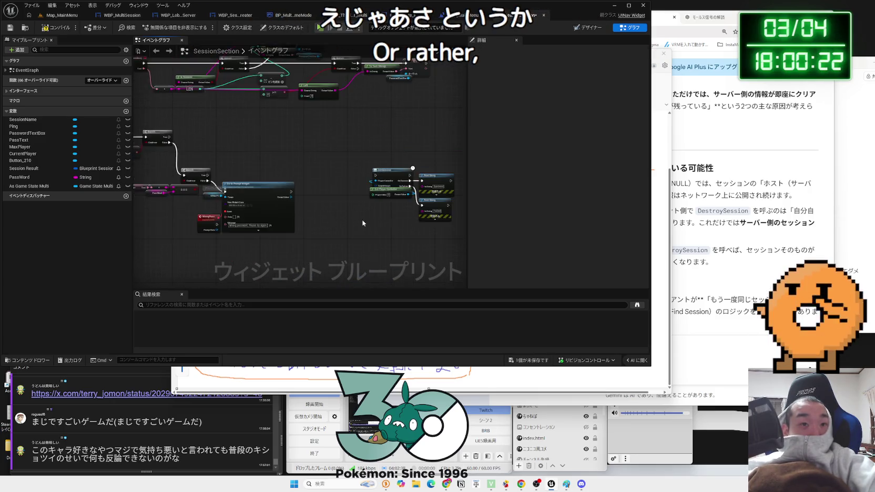
{"action": "scroll", "coordinate": [332, 153], "scroll_direction": "up", "scroll_amount": 3}
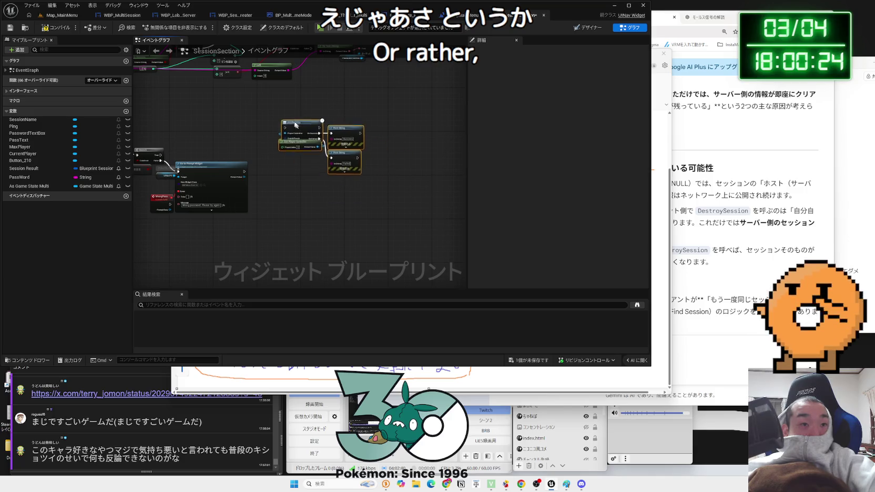
{"action": "scroll", "coordinate": [328, 152], "scroll_direction": "up", "scroll_amount": 2}
{"action": "left_click_drag", "start_coordinate": [215, 127], "coordinate": [373, 127]}
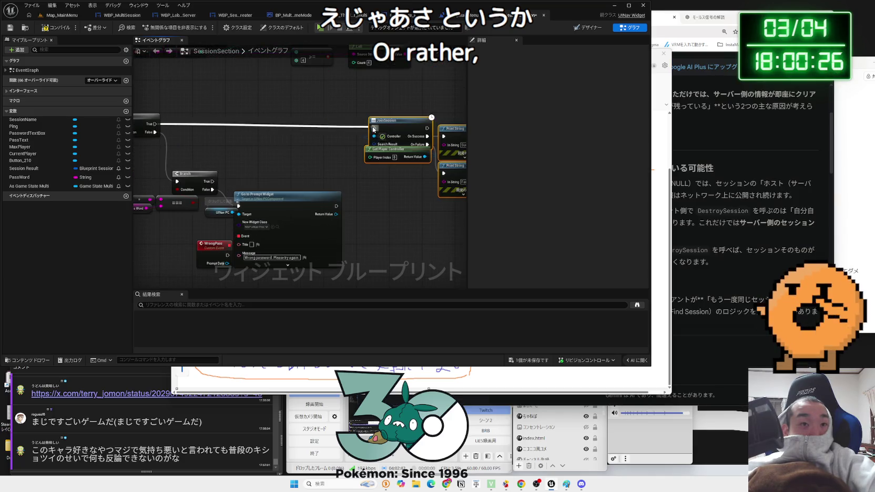
{"action": "left_click_drag", "start_coordinate": [212, 182], "coordinate": [352, 130]}
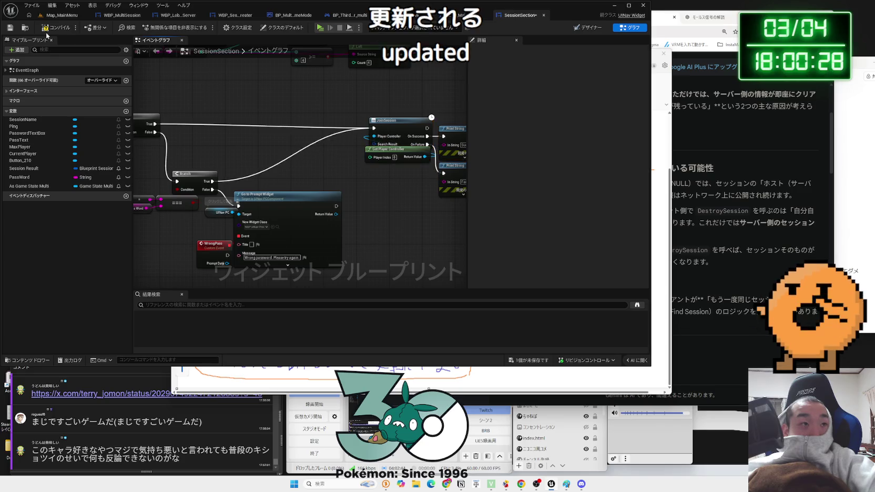
- Look through the level, GameState_Multi, game mode and lobby widget tabs, ending on SessionSection
{"action": "left_click", "coordinate": [58, 15]}
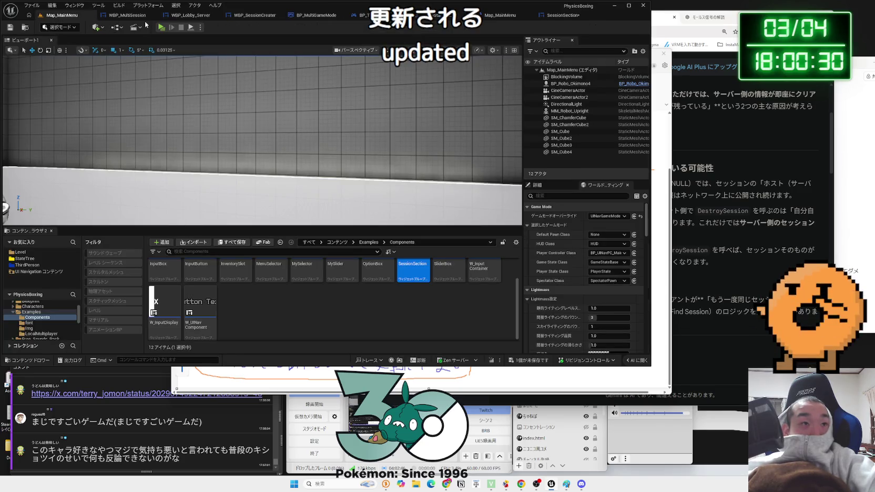
{"action": "left_click", "coordinate": [499, 15]}
{"action": "left_click", "coordinate": [439, 14]}
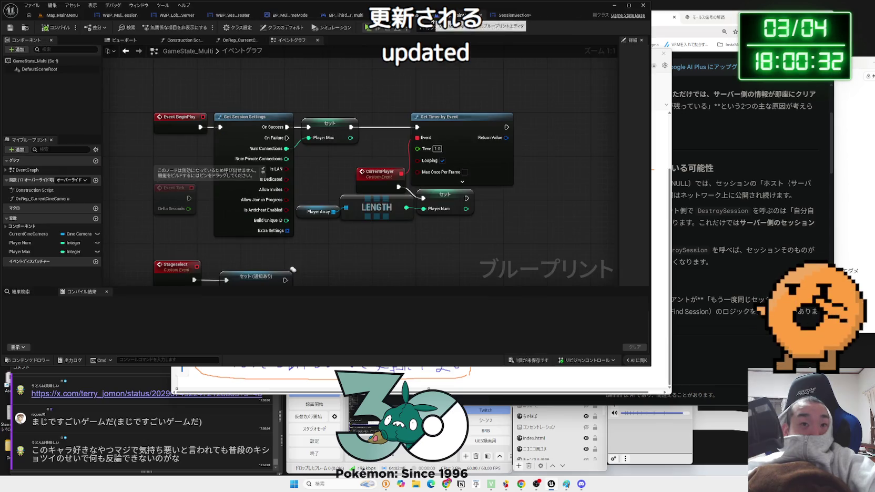
{"action": "left_click", "coordinate": [286, 15]}
{"action": "left_click", "coordinate": [232, 15]}
{"action": "left_click", "coordinate": [176, 15]}
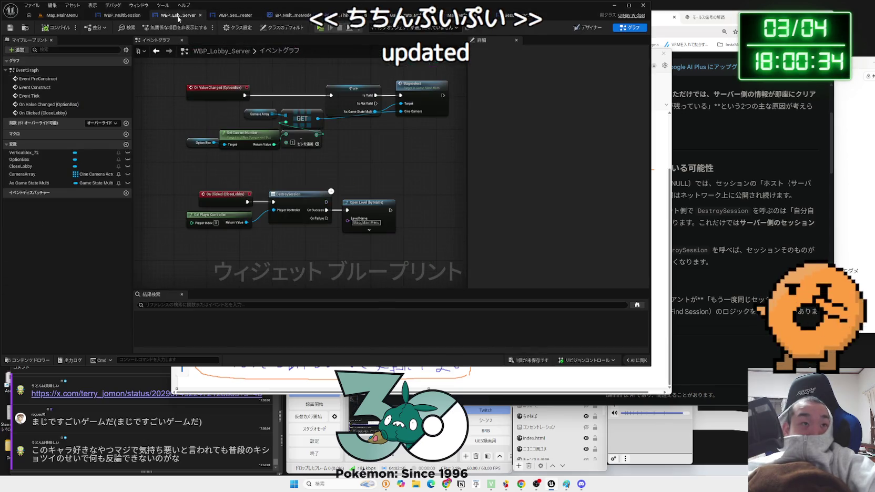
{"action": "left_click", "coordinate": [120, 16]}
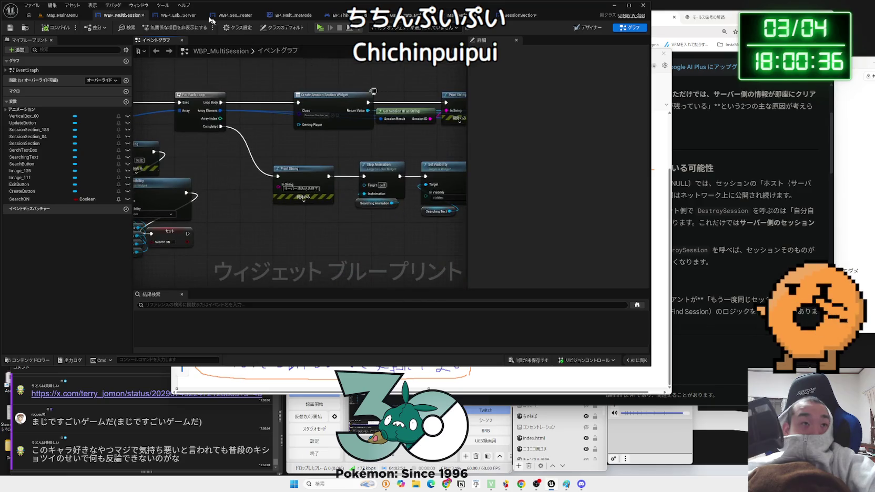
{"action": "left_click", "coordinate": [517, 14]}
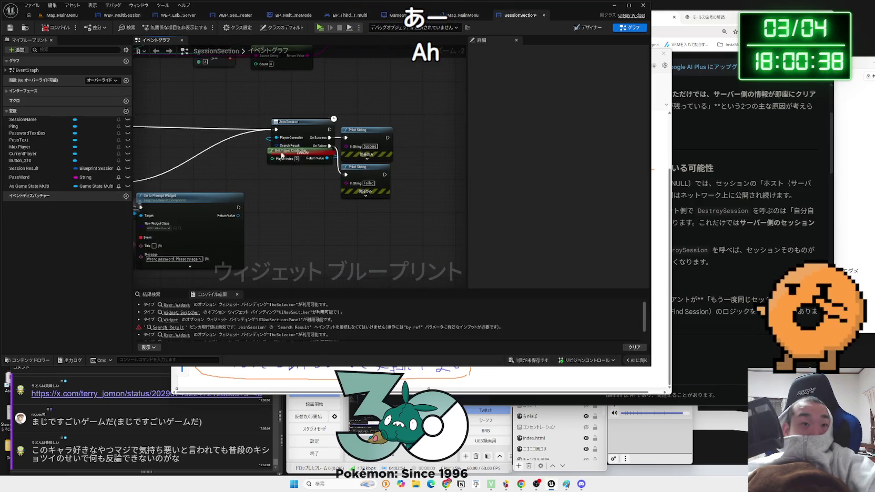
- Delete the Print String and Get Session ID as String debug nodes before JoinSession
{"action": "mouse_move", "coordinate": [292, 135]}
{"action": "left_mouse_down"}
{"action": "mouse_move", "coordinate": [292, 144]}
{"action": "mouse_move", "coordinate": [266, 153]}
{"action": "left_mouse_up"}
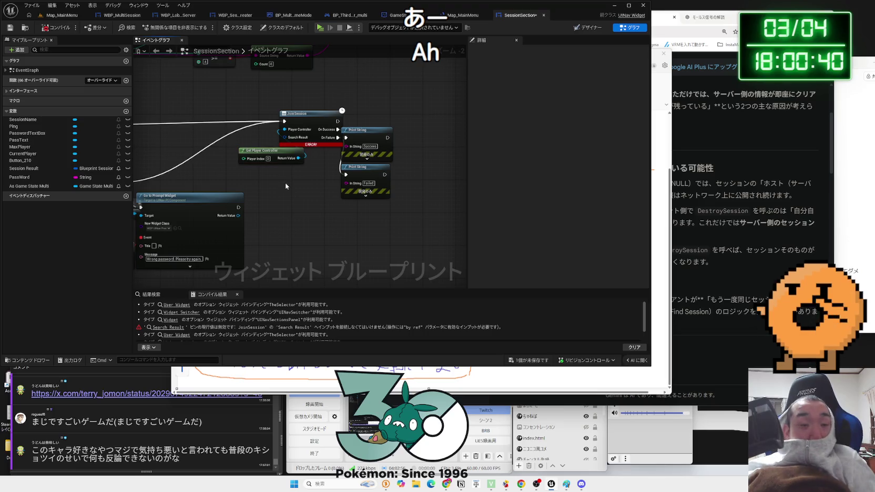
{"action": "key", "text": "ctrl+z"}
{"action": "key", "text": "ctrl+z"}
{"action": "key", "text": "ctrl+z"}
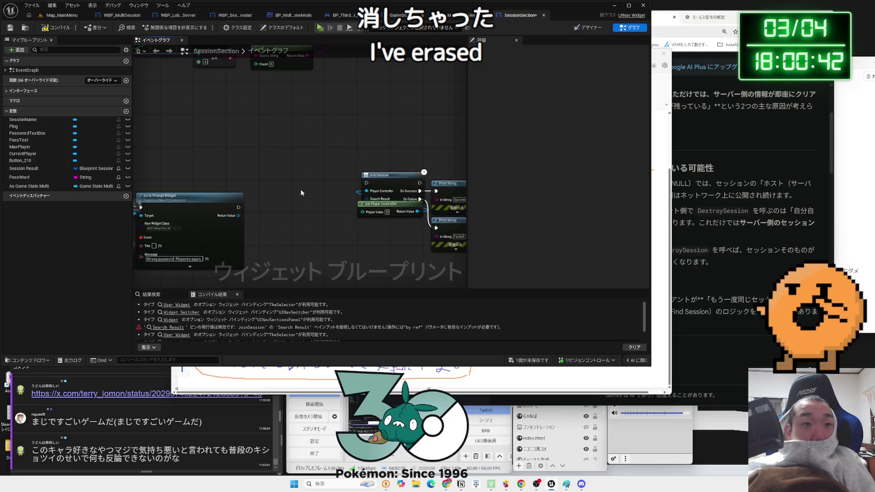
{"action": "left_click_drag", "start_coordinate": [339, 205], "coordinate": [303, 201]}
{"action": "left_click_drag", "start_coordinate": [251, 156], "coordinate": [265, 232]}
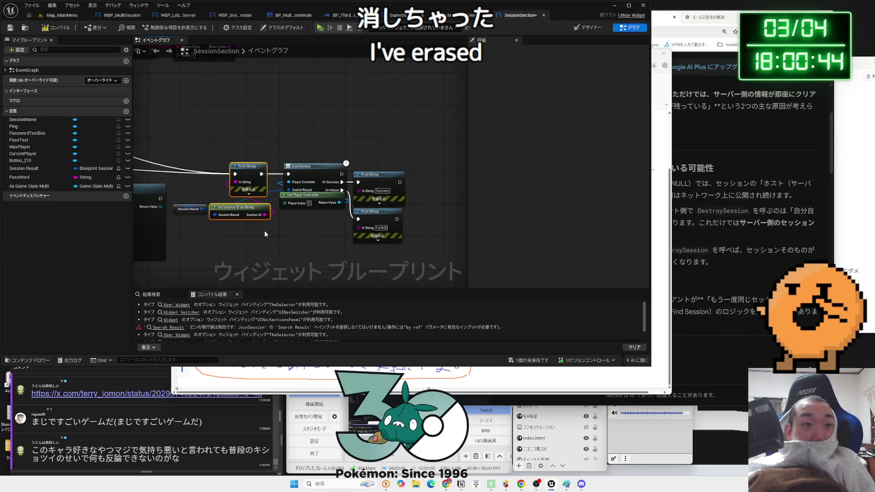
{"action": "key", "text": "Delete"}
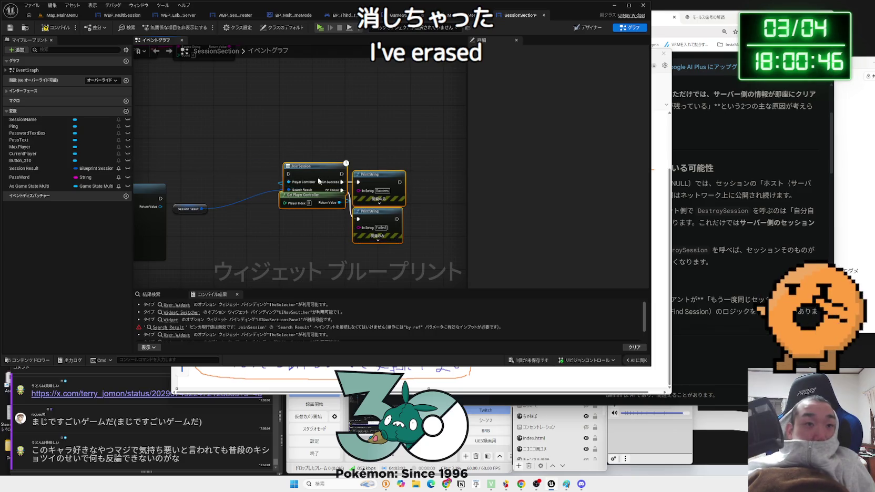
- Wire the second Branch's True output into JoinSession, then compile and save the blueprint
{"action": "left_click_drag", "start_coordinate": [340, 191], "coordinate": [267, 186]}
{"action": "left_click_drag", "start_coordinate": [176, 215], "coordinate": [253, 143]}
{"action": "right_click", "coordinate": [219, 140]}
{"action": "key", "text": "Escape"}
{"action": "mouse_move", "coordinate": [158, 195]}
{"action": "left_mouse_down"}
{"action": "mouse_move", "coordinate": [174, 152]}
{"action": "mouse_move", "coordinate": [280, 178]}
{"action": "mouse_move", "coordinate": [300, 172]}
{"action": "left_mouse_up"}
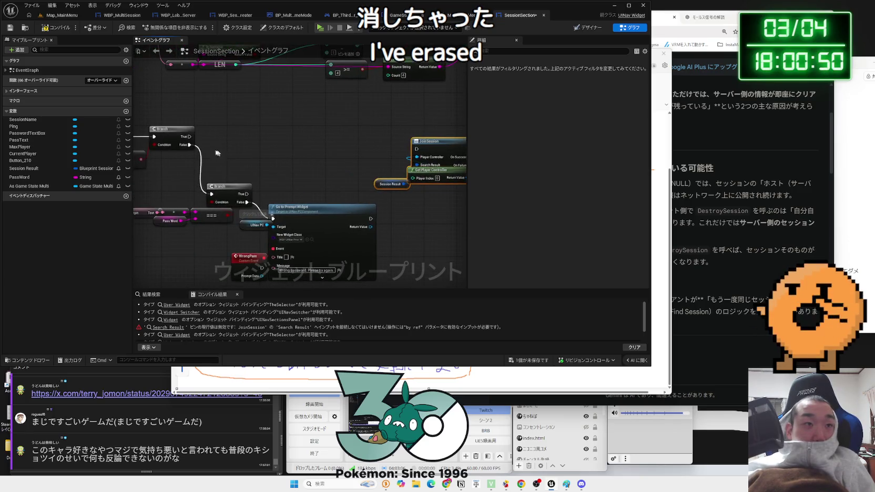
{"action": "left_click_drag", "start_coordinate": [246, 195], "coordinate": [416, 149]}
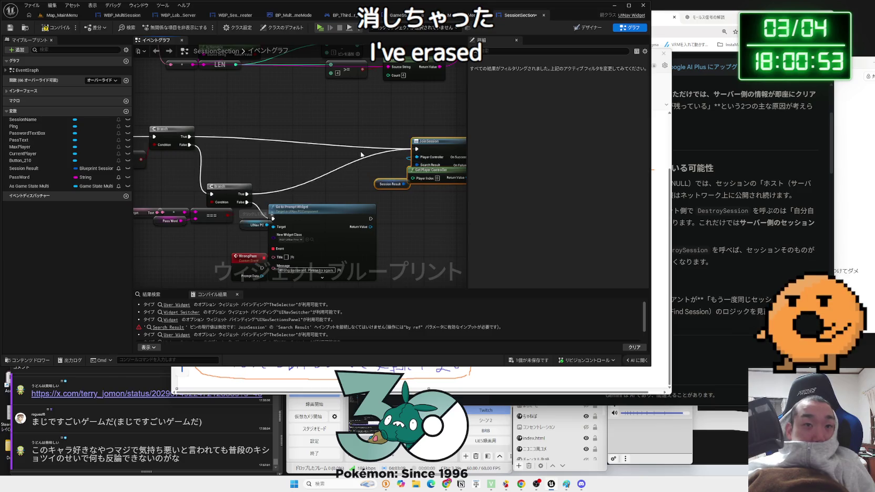
{"action": "left_click", "coordinate": [55, 31]}
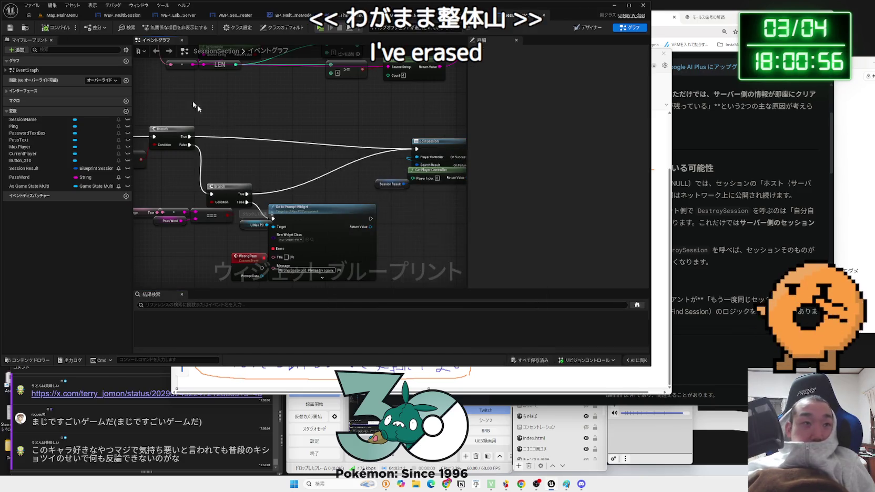
{"action": "left_click", "coordinate": [53, 16]}
- Start a three-client play test, search for sessions, and host a new session from Standalone 0
{"action": "key", "text": "alt+p"}
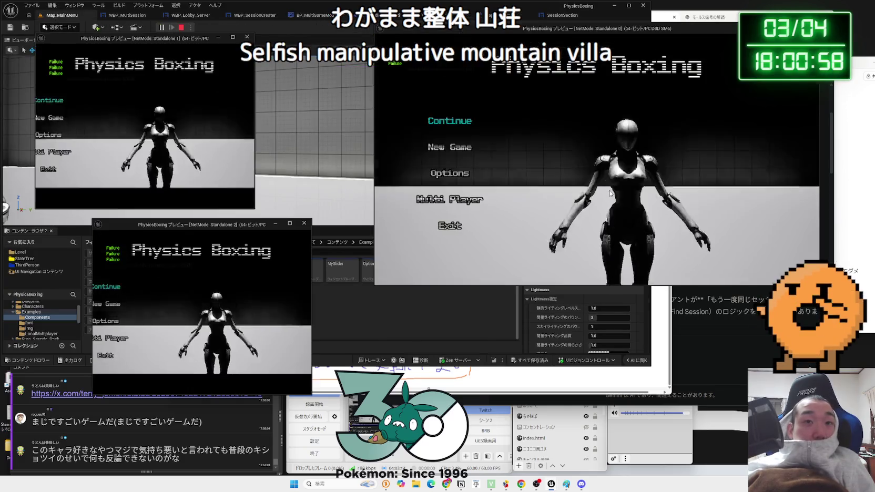
{"action": "left_click", "coordinate": [500, 195]}
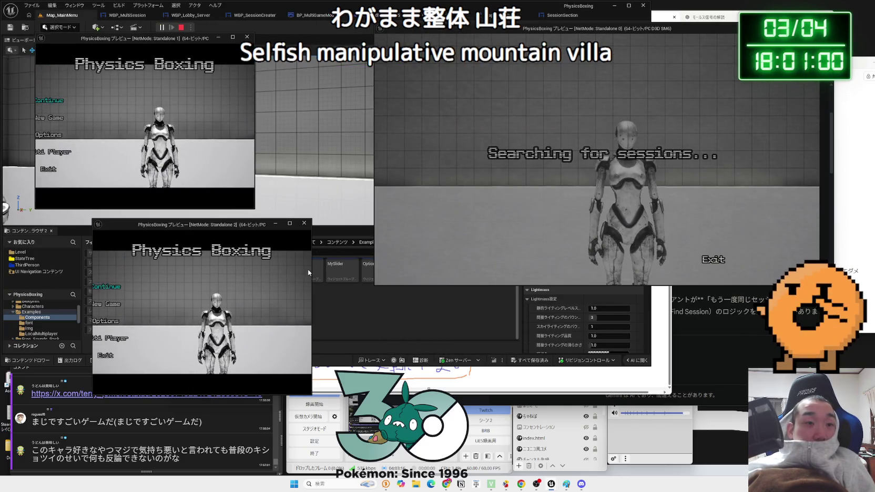
{"action": "left_click", "coordinate": [173, 336]}
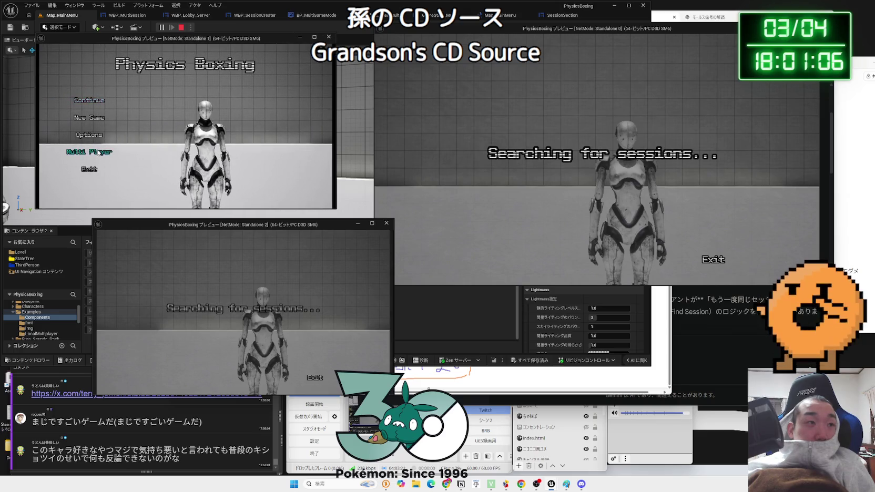
{"action": "left_click", "coordinate": [164, 150]}
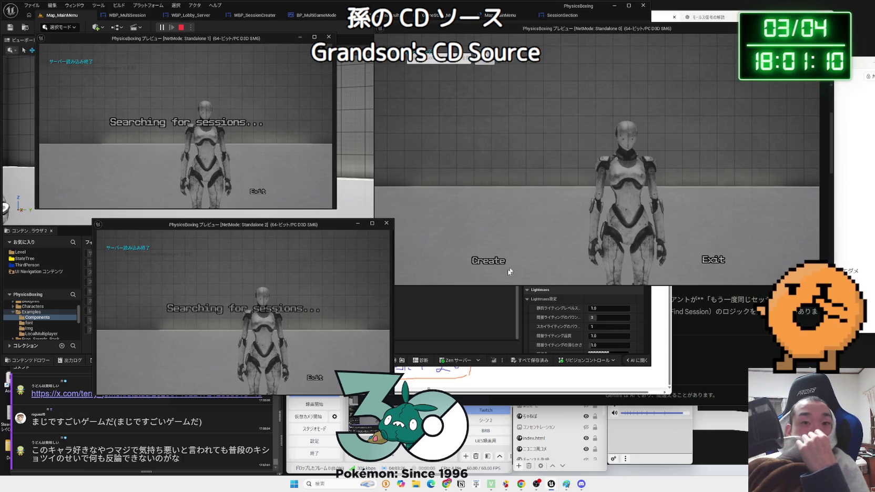
{"action": "left_click", "coordinate": [488, 260]}
{"action": "left_click", "coordinate": [642, 205]}
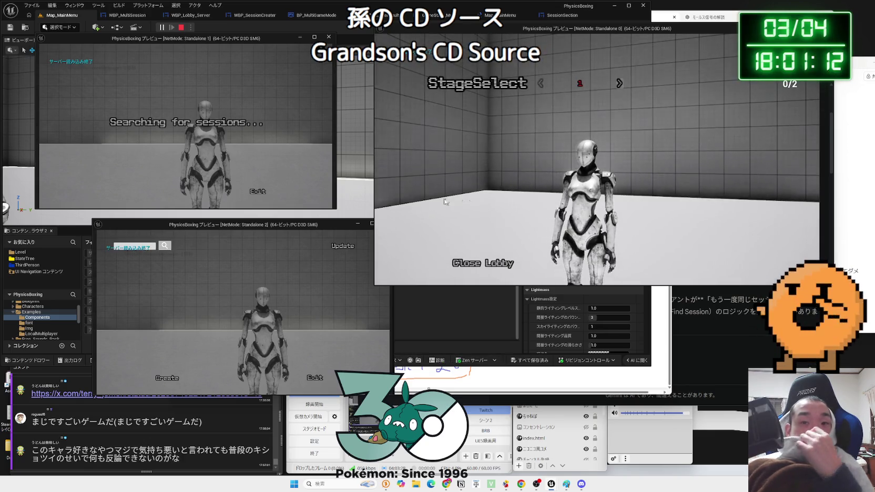
- Refresh the session list and join the hosted session from Standalone 1
{"action": "left_click", "coordinate": [339, 249]}
{"action": "left_click", "coordinate": [346, 246]}
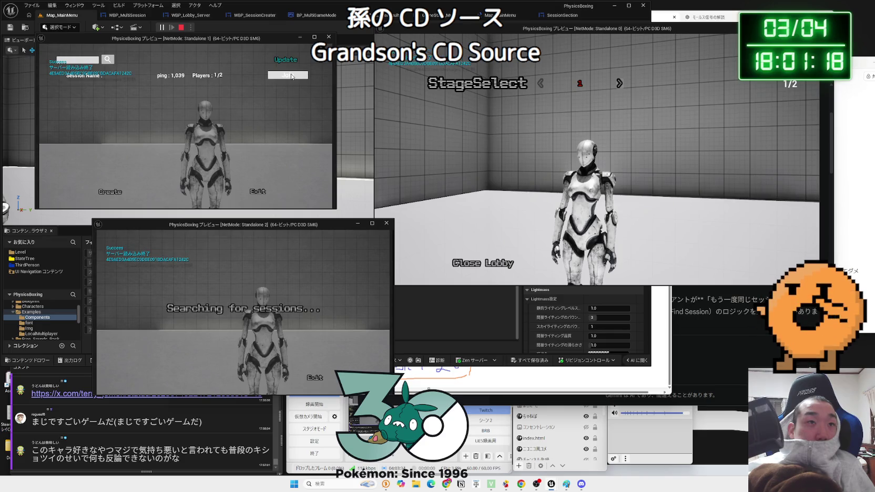
{"action": "left_click", "coordinate": [290, 76]}
{"action": "key", "text": "alt+Tab"}
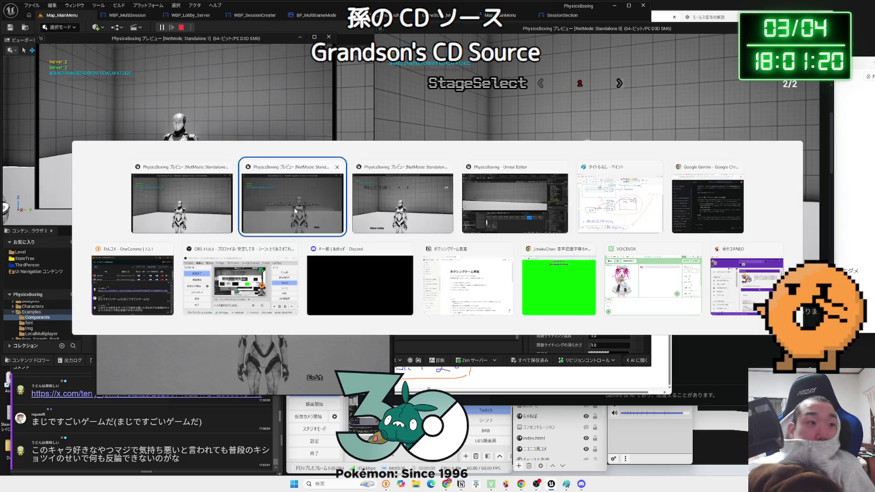
{"action": "left_click", "coordinate": [295, 211]}
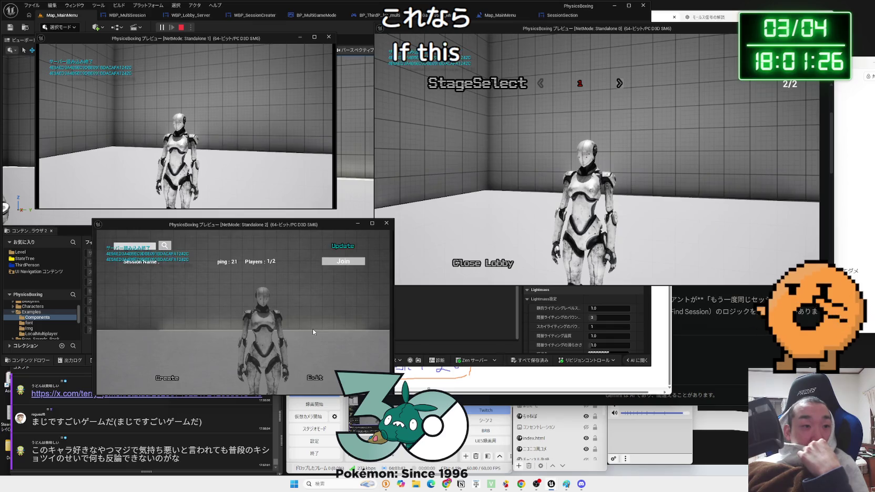
- Refresh the search, join from Standalone 1, then leave the lobby for the main menu
{"action": "left_click", "coordinate": [337, 255]}
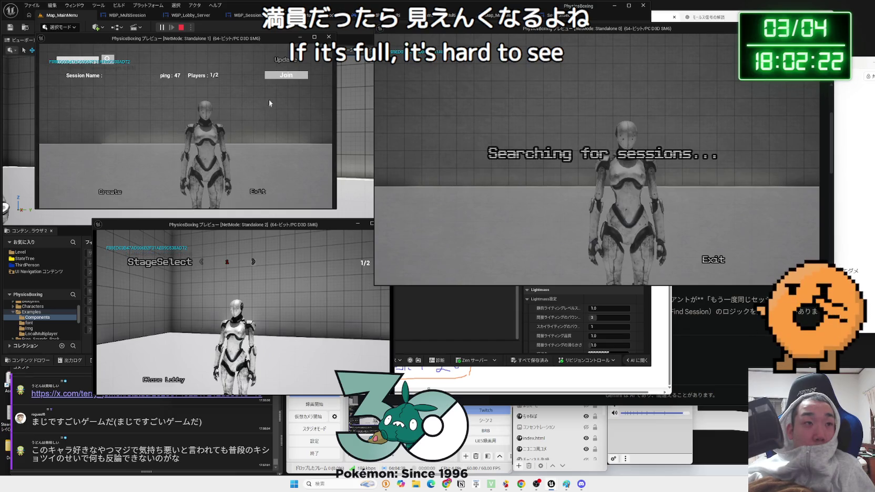
{"action": "left_click", "coordinate": [284, 75]}
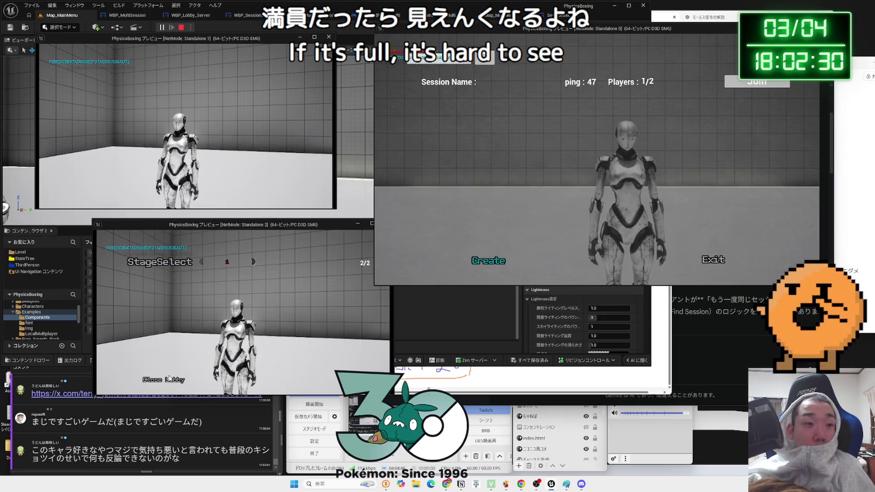
{"action": "left_click", "coordinate": [163, 380]}
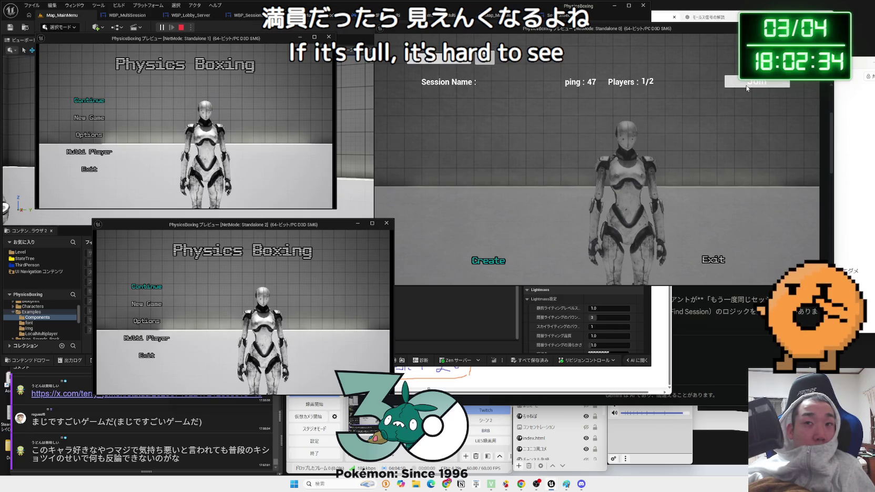
- Repeatedly try joining the listed session from Standalone 0, each attempt reporting Client 0: Failed
{"action": "left_click", "coordinate": [747, 88]}
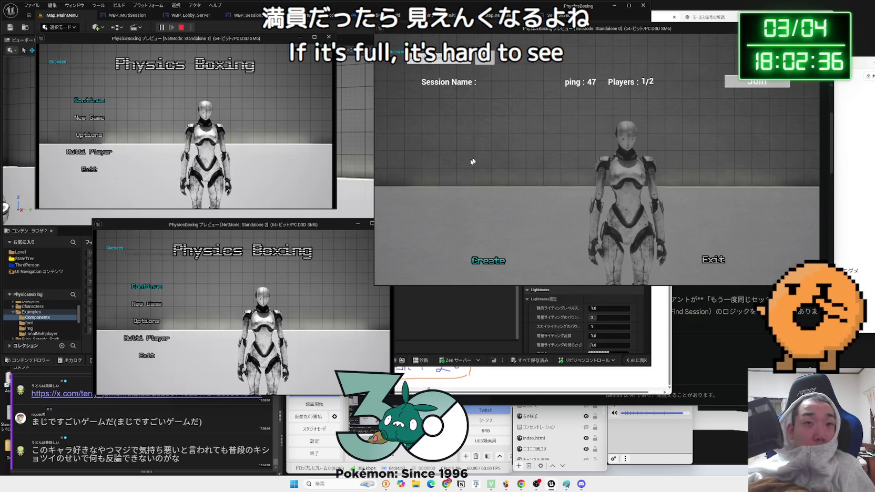
{"action": "left_click", "coordinate": [752, 86]}
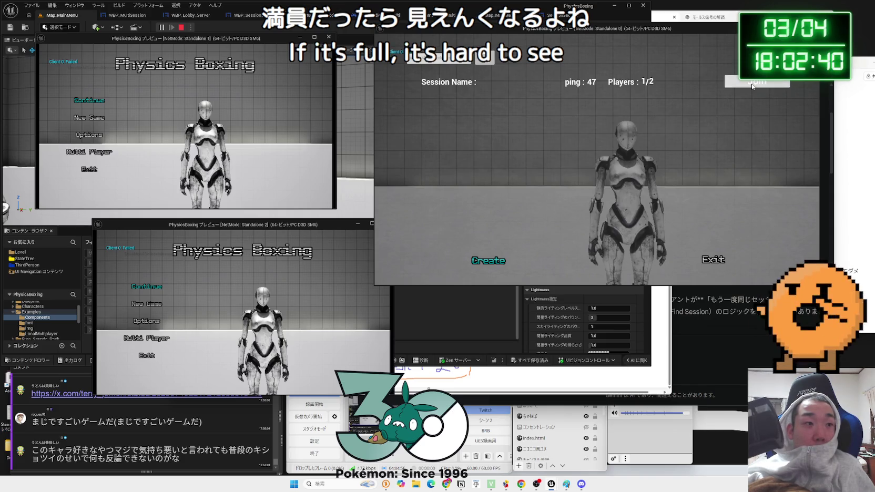
{"action": "left_click", "coordinate": [753, 86]}
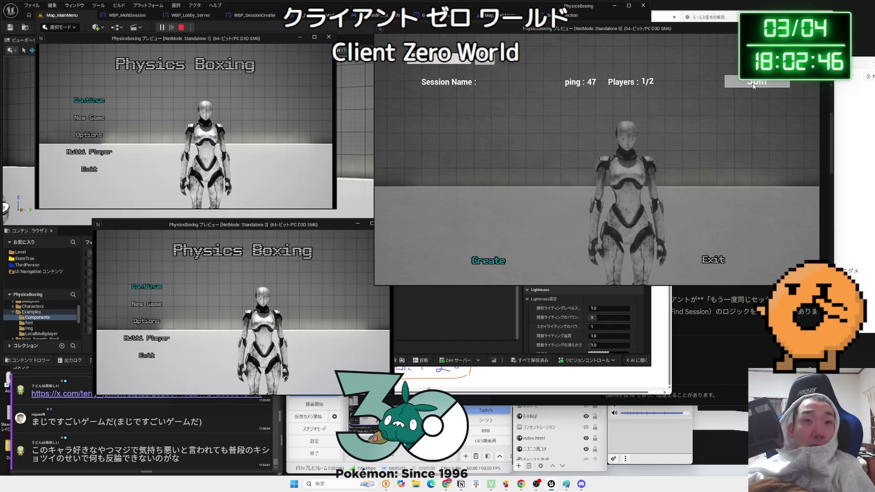
{"action": "left_click", "coordinate": [753, 86]}
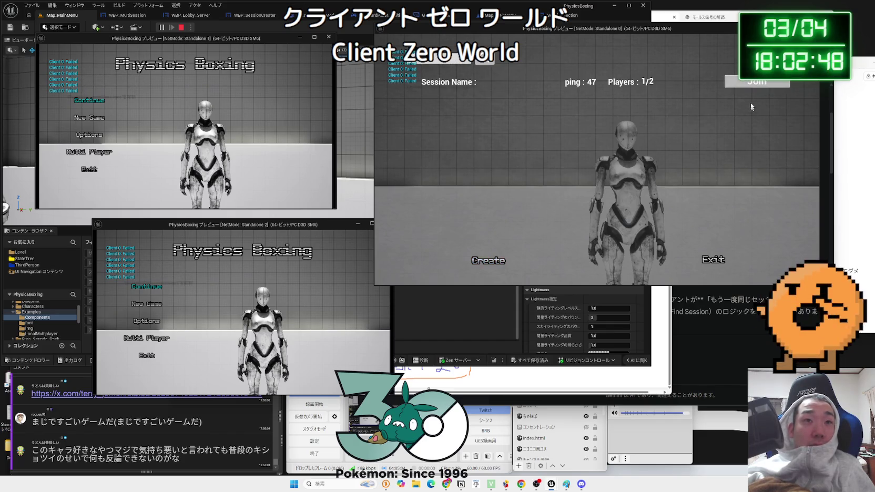
{"action": "left_click", "coordinate": [753, 83]}
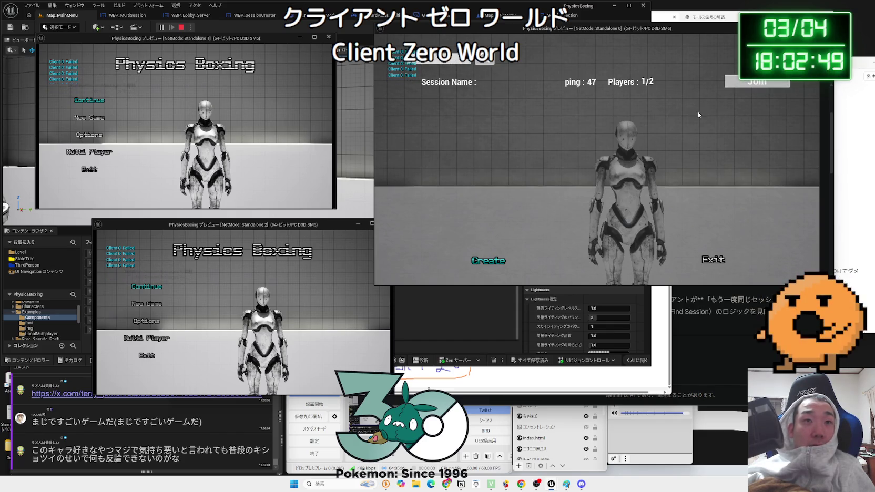
{"action": "left_click", "coordinate": [758, 81]}
{"action": "left_click", "coordinate": [757, 81]}
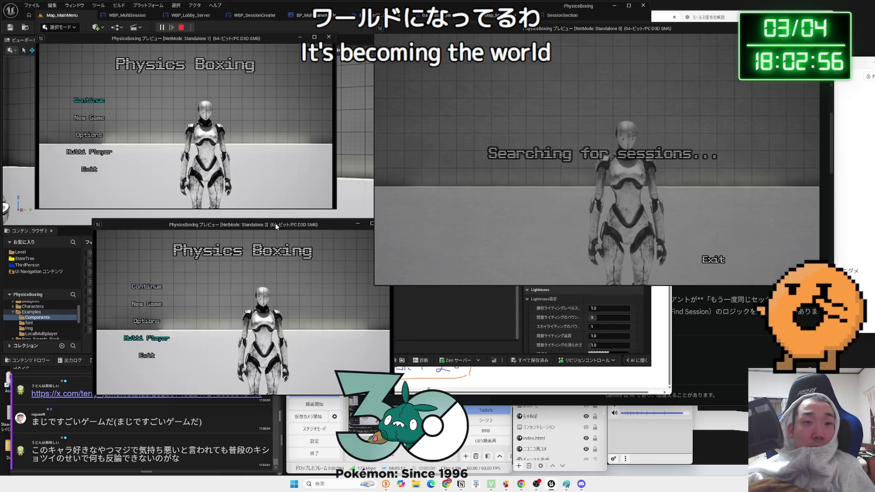
- Host a new lobby from the Standalone 2 window
{"action": "left_click_drag", "start_coordinate": [276, 226], "coordinate": [311, 219]}
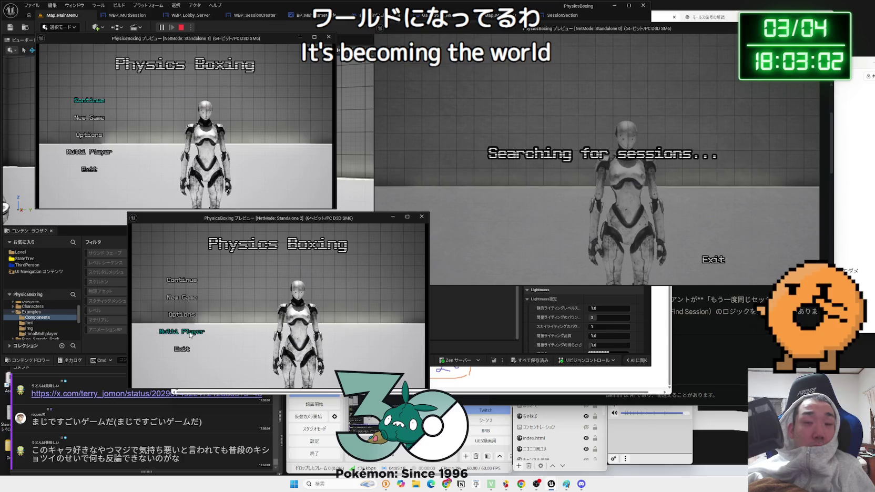
{"action": "left_click", "coordinate": [189, 332]}
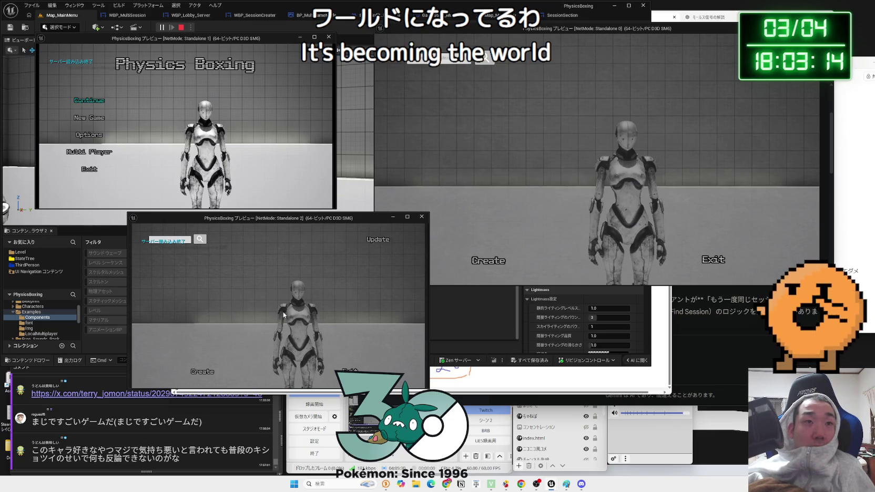
{"action": "left_click", "coordinate": [200, 373]}
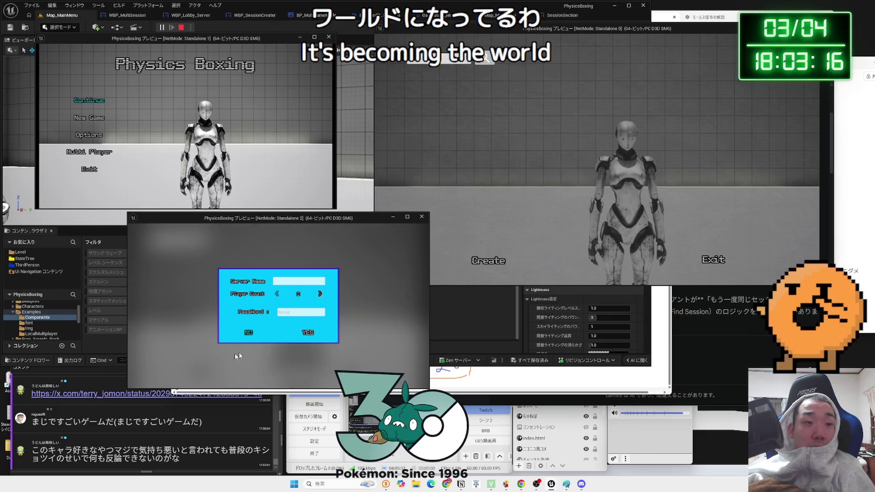
{"action": "left_click", "coordinate": [304, 331]}
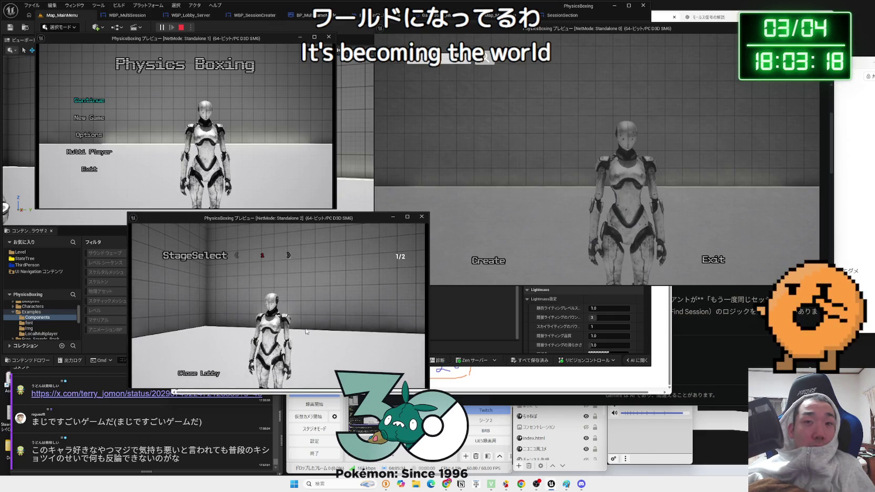
- Search for sessions in Standalone 0 and retry Join repeatedly, getting 'Client 0: Failed'
{"action": "left_click", "coordinate": [503, 154]}
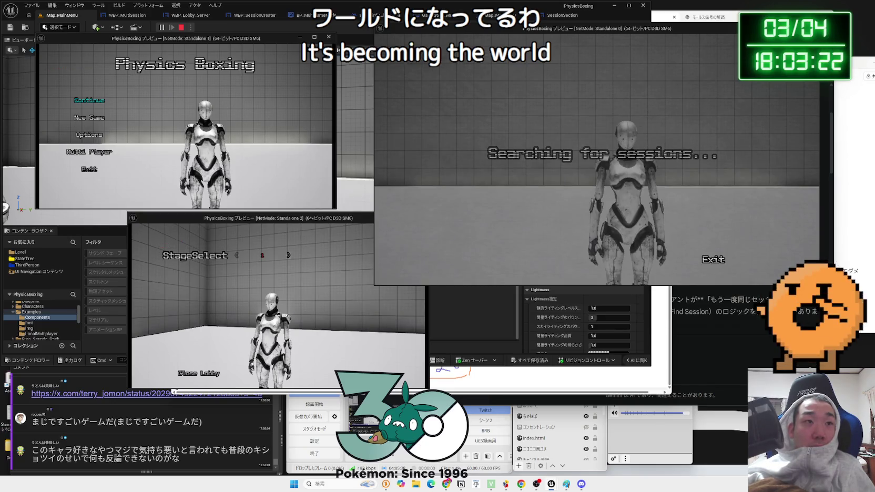
{"action": "left_click", "coordinate": [85, 155]}
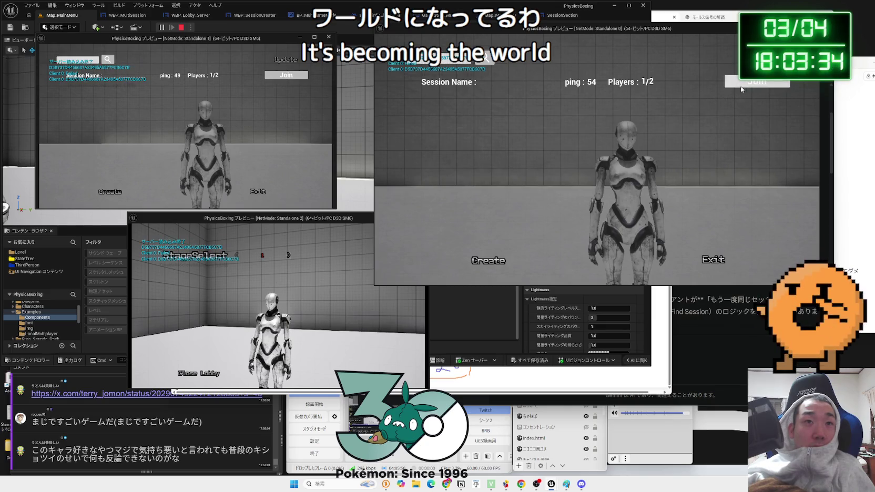
{"action": "left_click", "coordinate": [750, 86]}
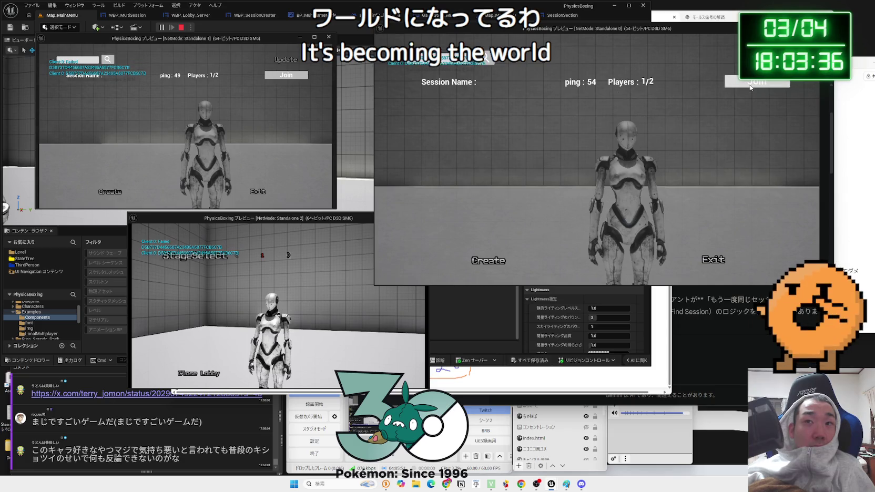
{"action": "left_click", "coordinate": [750, 86]}
{"action": "left_click", "coordinate": [750, 86]}
{"action": "left_click", "coordinate": [750, 86]}
{"action": "left_click", "coordinate": [750, 86]}
{"action": "left_click", "coordinate": [750, 86]}
{"action": "left_click", "coordinate": [750, 87]}
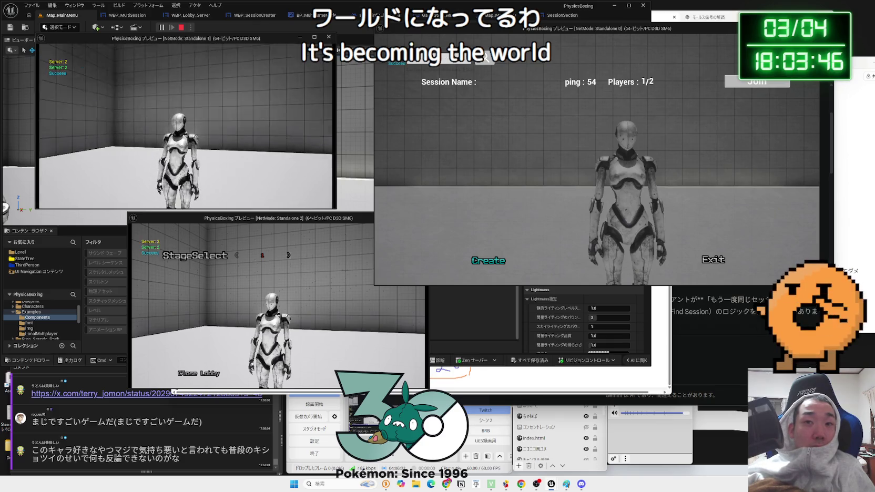
- Return the host to the main menu, then exit and confirm stopping the play test
{"action": "key", "text": "alt+Tab"}
{"action": "left_click", "coordinate": [704, 258]}
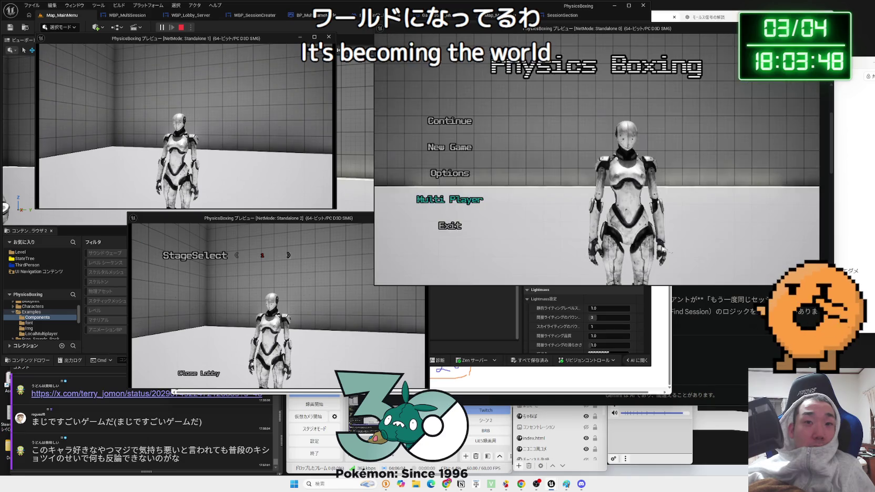
{"action": "left_click", "coordinate": [450, 226]}
{"action": "left_click", "coordinate": [562, 177]}
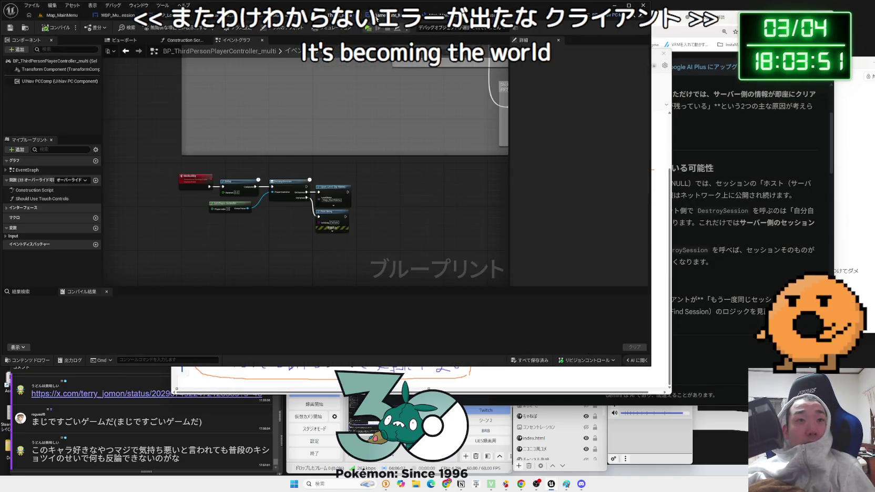
- Review the GameState_Multi, WBP_MultiSession and Map_MainMenu blueprint graphs
{"action": "left_click", "coordinate": [446, 15]}
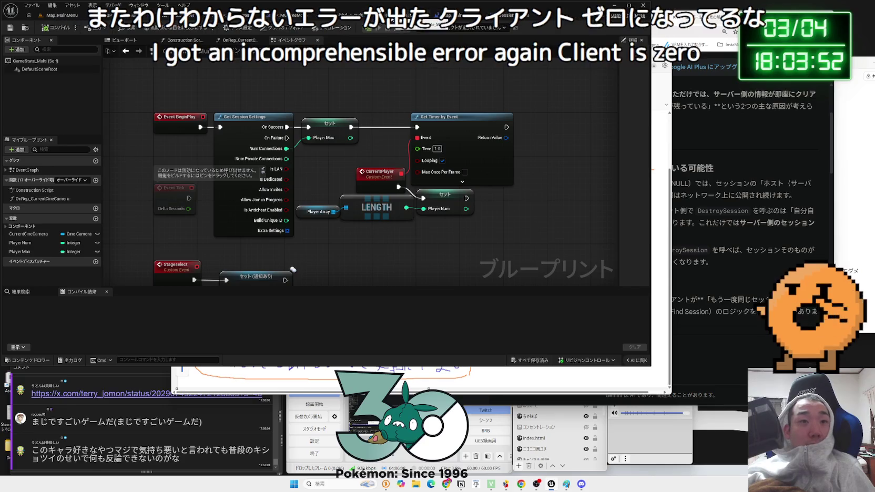
{"action": "left_click", "coordinate": [368, 15]}
{"action": "left_click", "coordinate": [314, 16]}
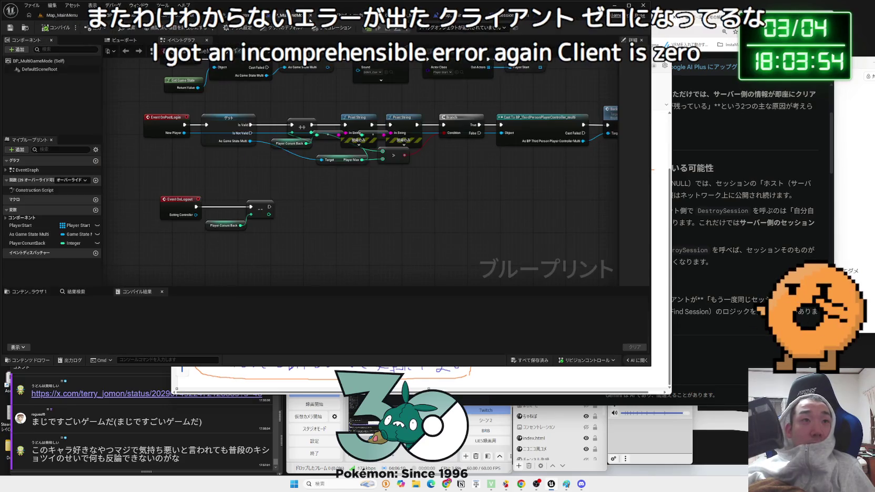
{"action": "left_click", "coordinate": [310, 15]}
{"action": "left_click", "coordinate": [258, 15]}
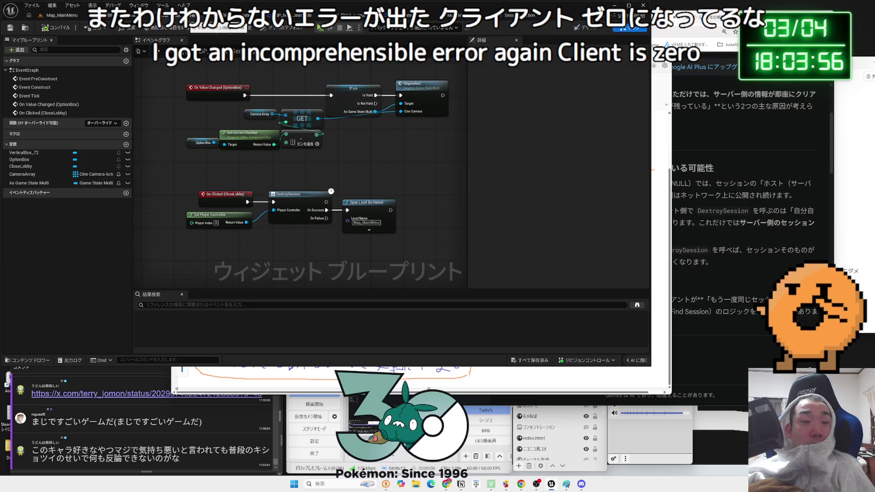
{"action": "left_click", "coordinate": [108, 15]}
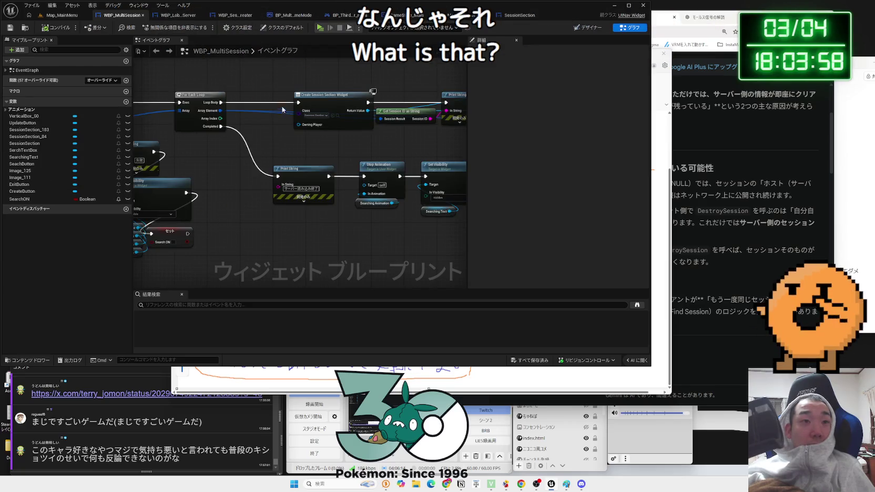
{"action": "left_click", "coordinate": [291, 14]}
{"action": "left_click", "coordinate": [399, 14]}
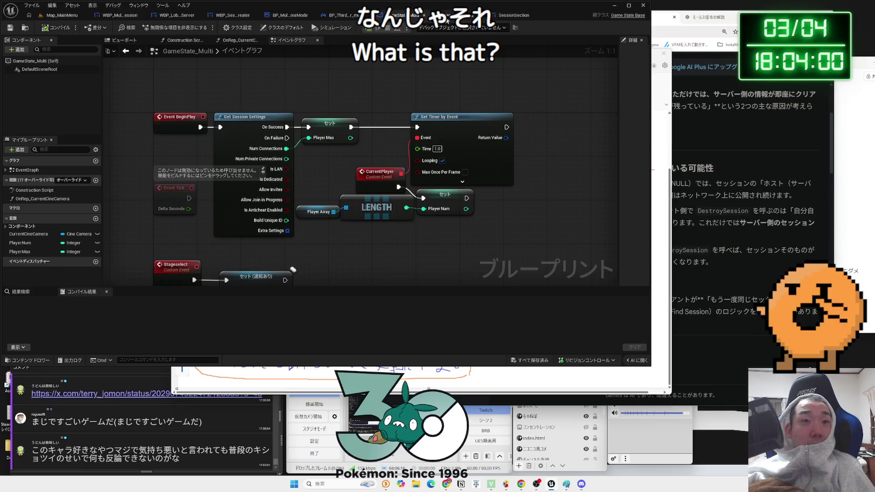
{"action": "left_click", "coordinate": [471, 16]}
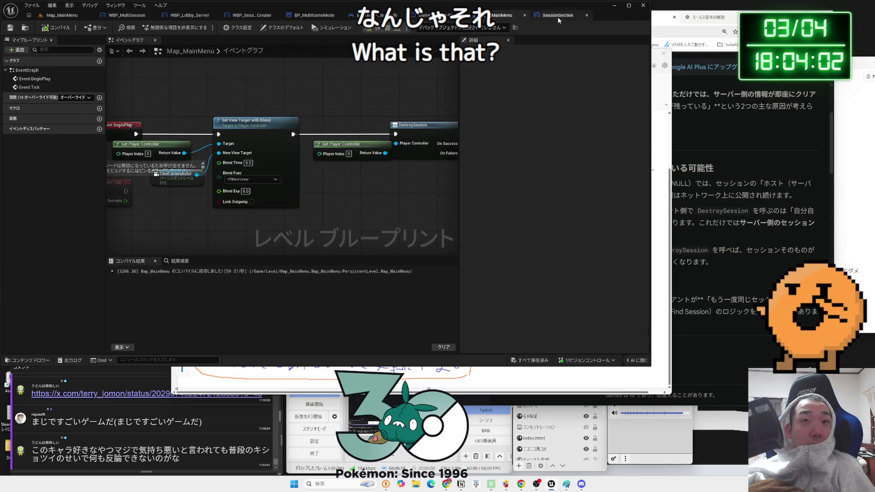
- Open the SessionSection graph and select the JoinSession and Print String nodes
{"action": "left_click", "coordinate": [557, 17]}
{"action": "left_click_drag", "start_coordinate": [389, 132], "coordinate": [464, 186]}
{"action": "mouse_move", "coordinate": [395, 148]}
{"action": "left_mouse_down"}
{"action": "mouse_move", "coordinate": [364, 134]}
{"action": "mouse_move", "coordinate": [371, 142]}
{"action": "left_mouse_up"}
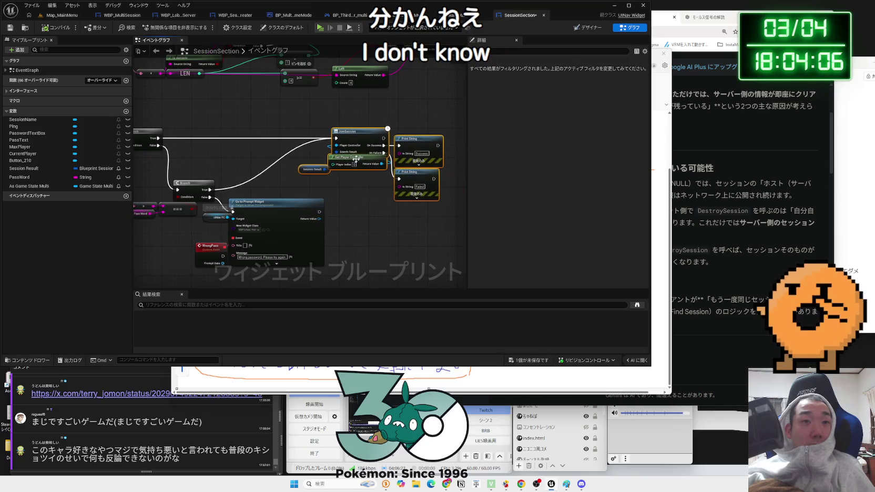
- Spread out the JoinSession and Get Player Controller nodes to make room
{"action": "mouse_move", "coordinate": [311, 167]}
{"action": "left_mouse_down"}
{"action": "mouse_move", "coordinate": [308, 148]}
{"action": "mouse_move", "coordinate": [354, 151]}
{"action": "left_mouse_up"}
{"action": "mouse_move", "coordinate": [309, 160]}
{"action": "left_mouse_down"}
{"action": "mouse_move", "coordinate": [310, 171]}
{"action": "mouse_move", "coordinate": [290, 140]}
{"action": "mouse_move", "coordinate": [277, 151]}
{"action": "left_mouse_up"}
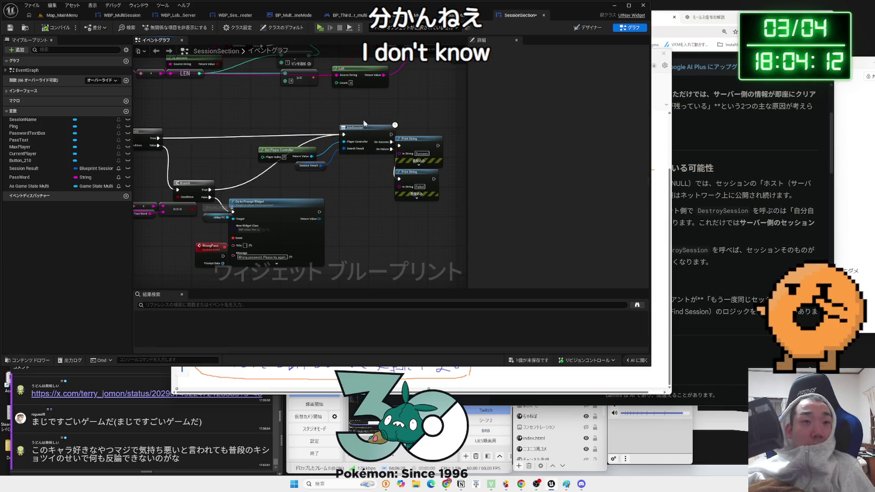
{"action": "left_click_drag", "start_coordinate": [363, 127], "coordinate": [399, 127]}
{"action": "scroll", "coordinate": [319, 168], "scroll_direction": "up", "scroll_amount": 2}
- Add an Is Valid Session check on Session Result feeding a new Branch before JoinSession
{"action": "left_click_drag", "start_coordinate": [319, 164], "coordinate": [365, 176]}
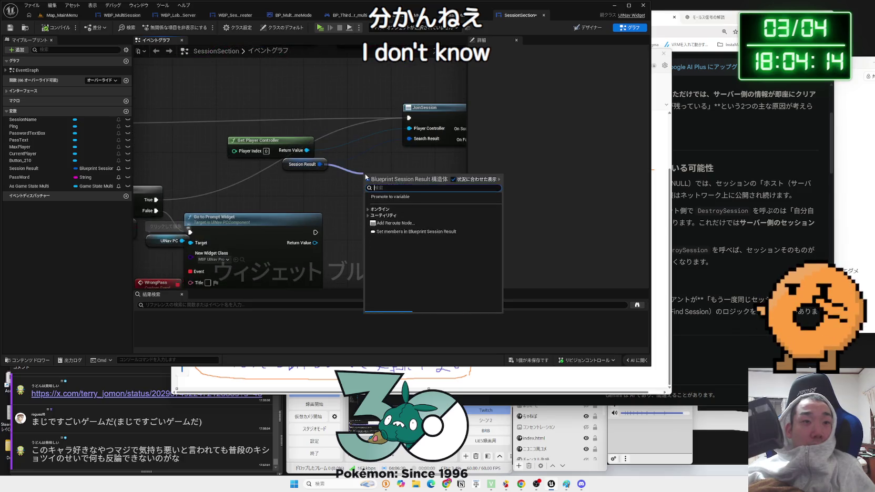
{"action": "type", "text": "is valid"}
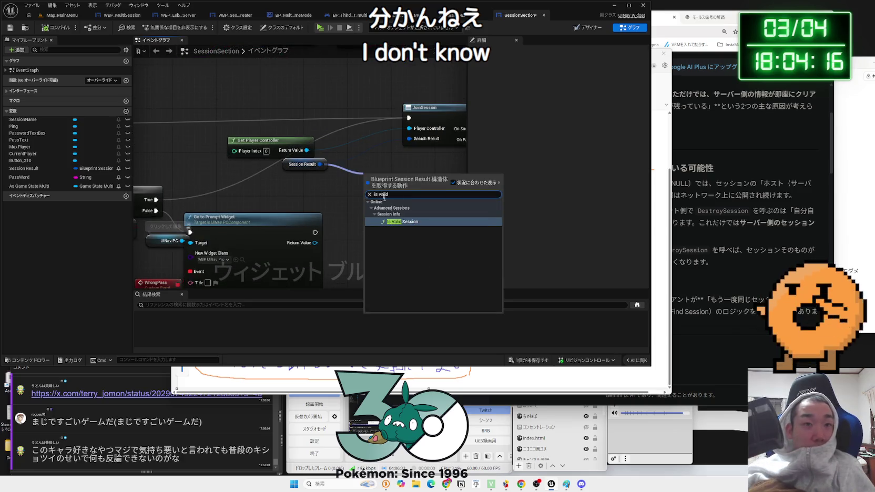
{"action": "left_click", "coordinate": [402, 221]}
{"action": "mouse_move", "coordinate": [394, 178]}
{"action": "left_mouse_down"}
{"action": "mouse_move", "coordinate": [359, 178]}
{"action": "mouse_move", "coordinate": [414, 177]}
{"action": "mouse_move", "coordinate": [401, 148]}
{"action": "mouse_move", "coordinate": [357, 110]}
{"action": "mouse_move", "coordinate": [295, 147]}
{"action": "mouse_move", "coordinate": [158, 126]}
{"action": "mouse_move", "coordinate": [332, 124]}
{"action": "left_mouse_up"}
{"action": "type", "text": "branch"}
{"action": "key", "text": "Return"}
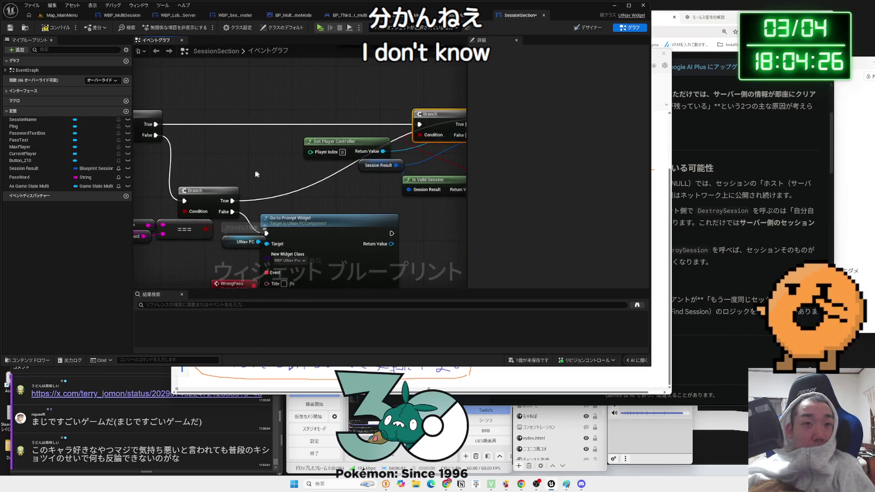
{"action": "left_click_drag", "start_coordinate": [447, 123], "coordinate": [340, 136]}
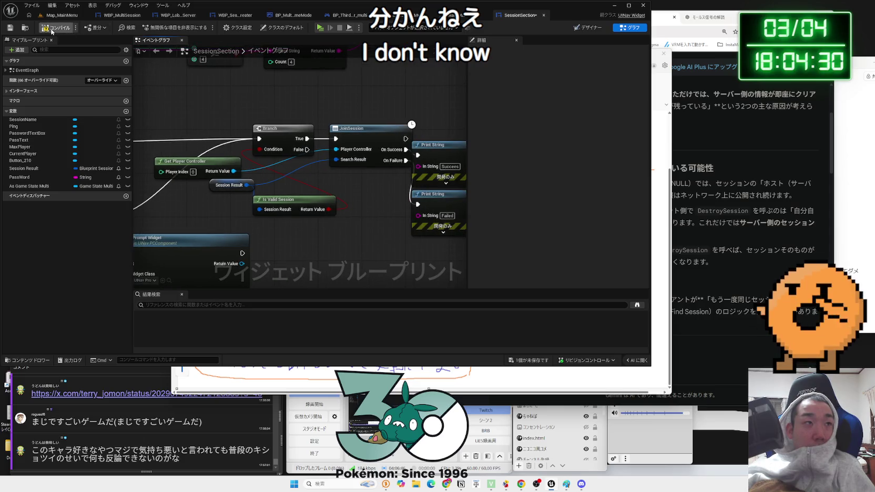
{"action": "left_click", "coordinate": [72, 16]}
- Launch the three-client play test, resize windows, and host a new session lobby
{"action": "left_click", "coordinate": [162, 28]}
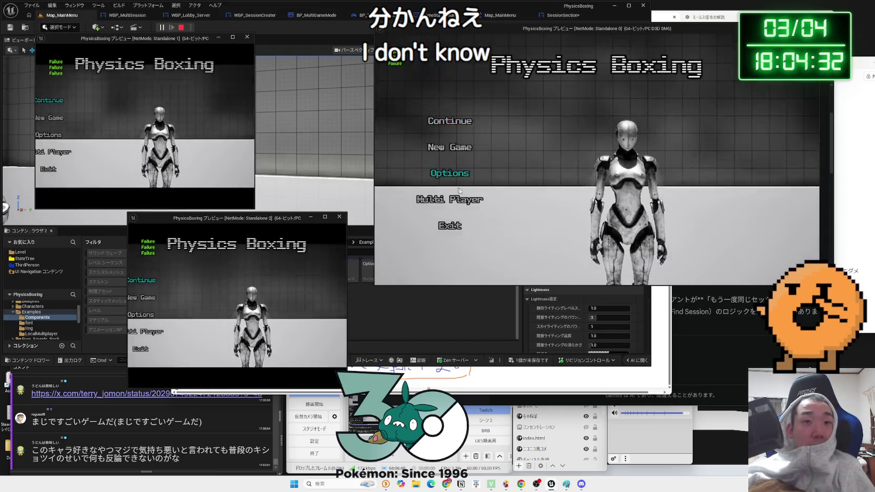
{"action": "left_click", "coordinate": [145, 331]}
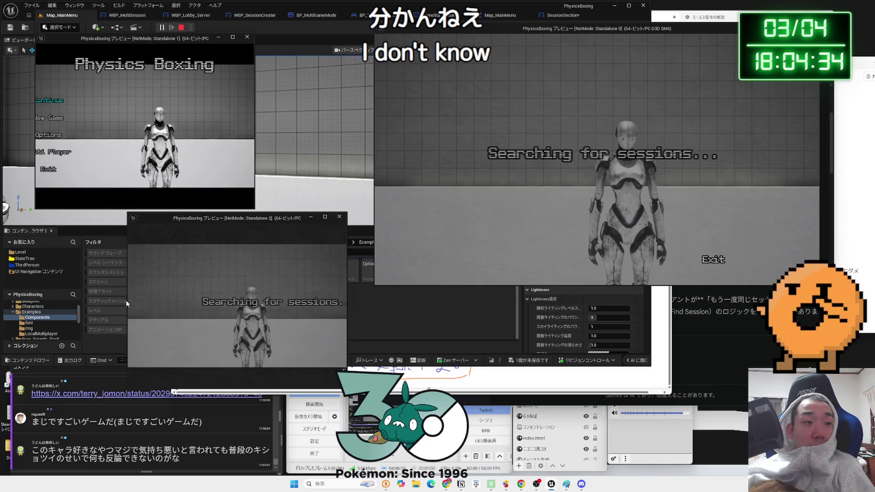
{"action": "left_click_drag", "start_coordinate": [127, 301], "coordinate": [37, 300]}
{"action": "left_click_drag", "start_coordinate": [255, 135], "coordinate": [354, 138]}
{"action": "left_click", "coordinate": [105, 152]}
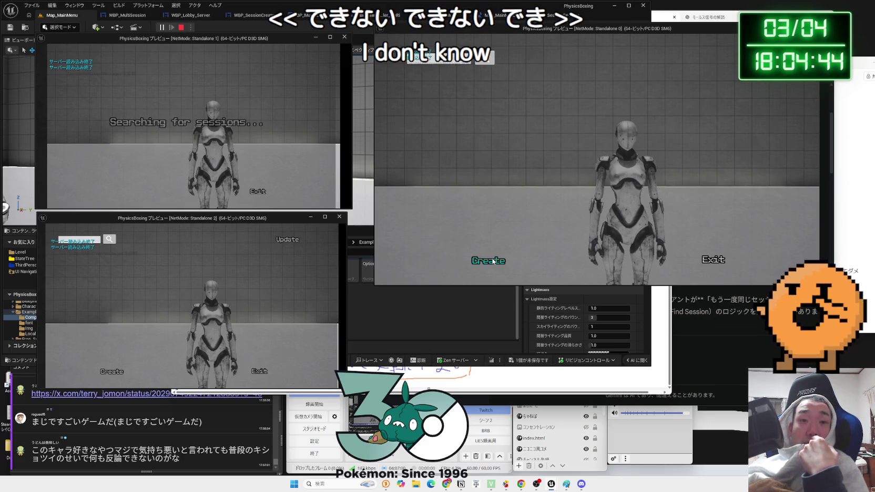
{"action": "left_click", "coordinate": [524, 255]}
{"action": "left_click", "coordinate": [639, 200]}
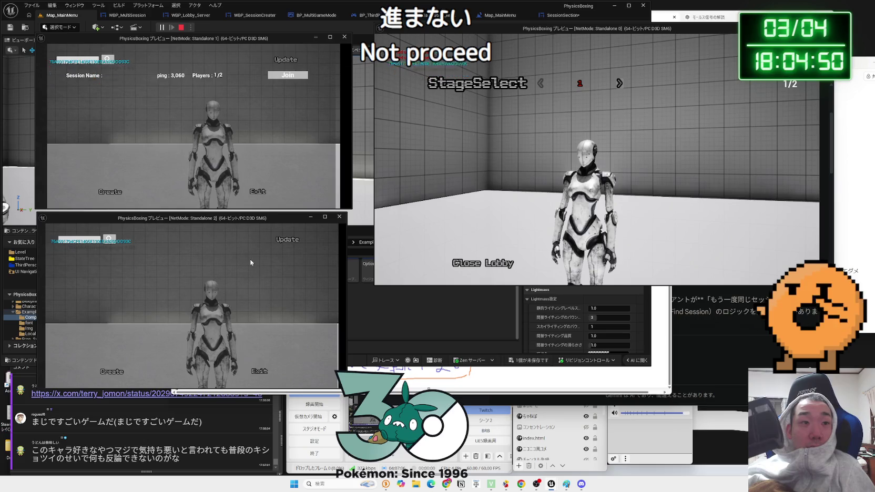
- Refresh the session list and join the lobby from a client, reaching 2/2 players
{"action": "left_click", "coordinate": [288, 239]}
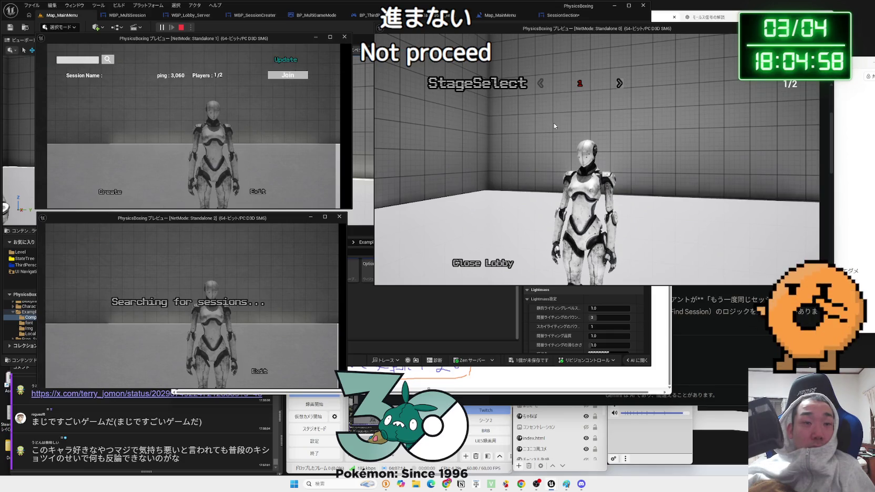
{"action": "left_click", "coordinate": [291, 79]}
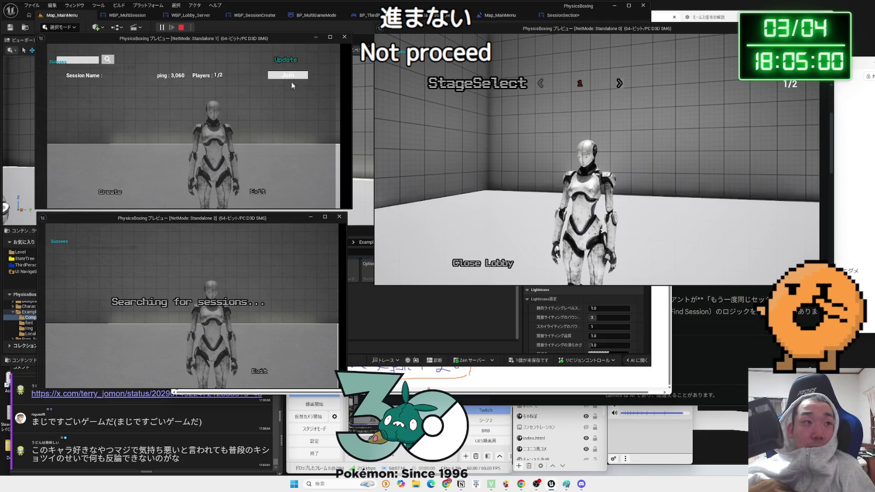
{"action": "key", "text": "alt+Tab"}
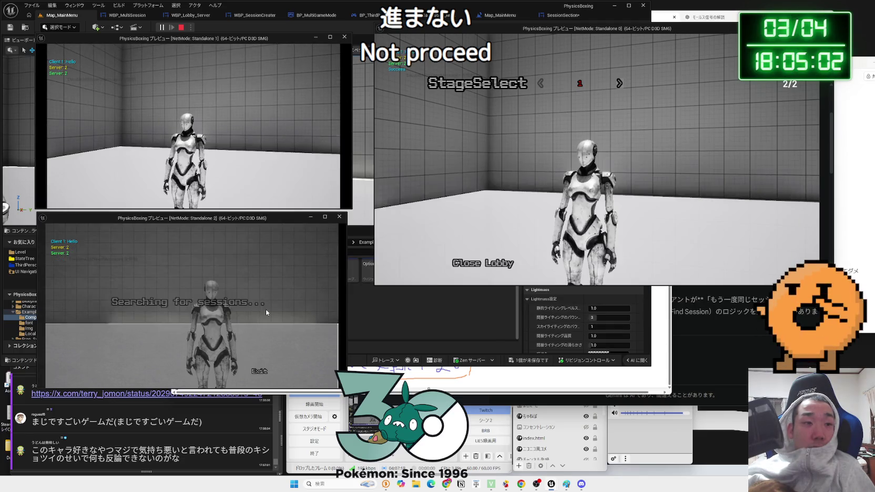
{"action": "left_click", "coordinate": [284, 257]}
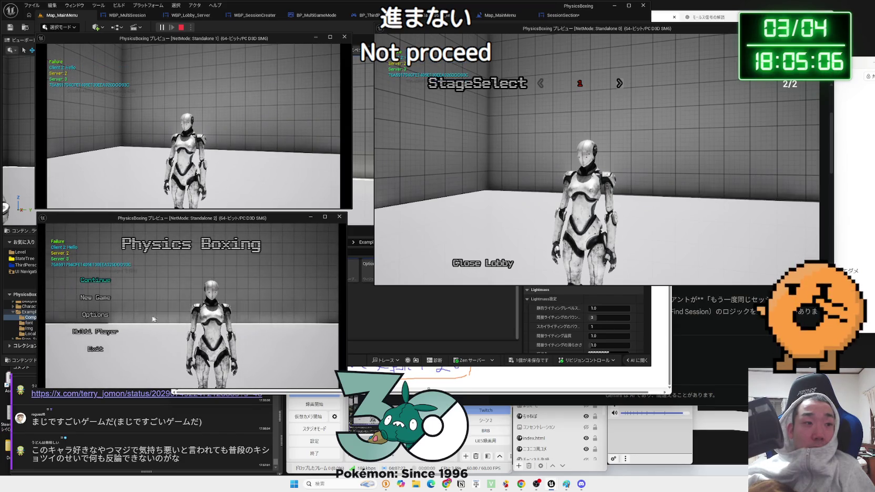
- Search and try joining again from the second client, then close the host's lobby
{"action": "left_click", "coordinate": [93, 331]}
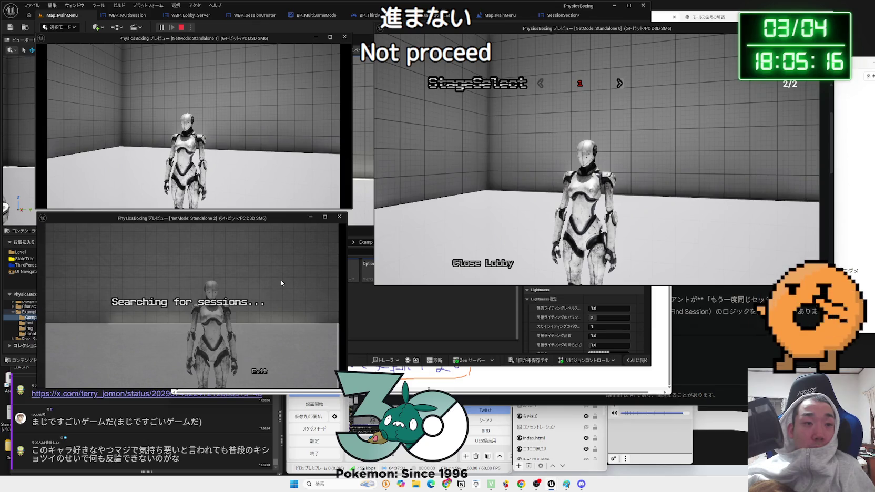
{"action": "left_click", "coordinate": [288, 257]}
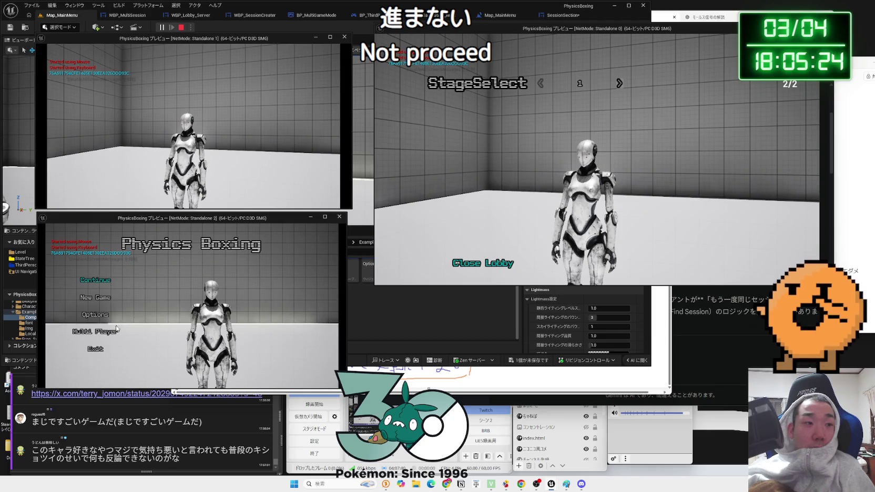
{"action": "left_click", "coordinate": [105, 331]}
{"action": "left_click", "coordinate": [478, 264]}
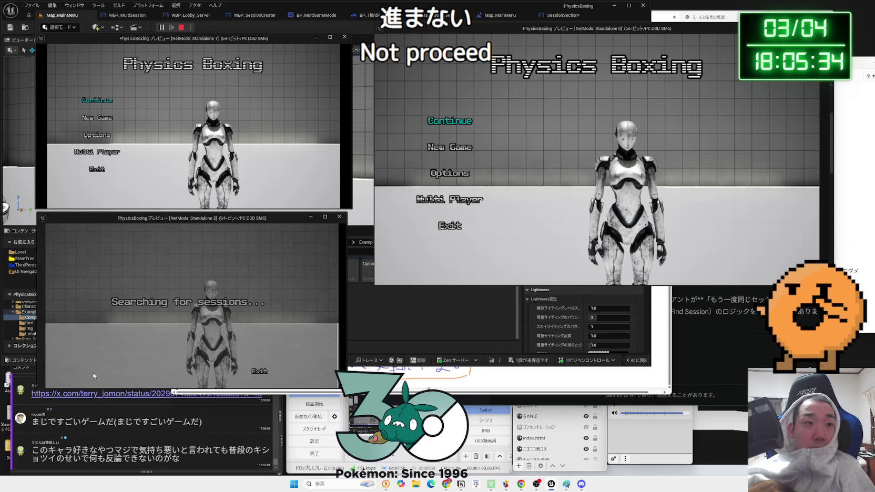
- Search Multi Player sessions and try joining the listed session twice from the second client
{"action": "left_click", "coordinate": [446, 204]}
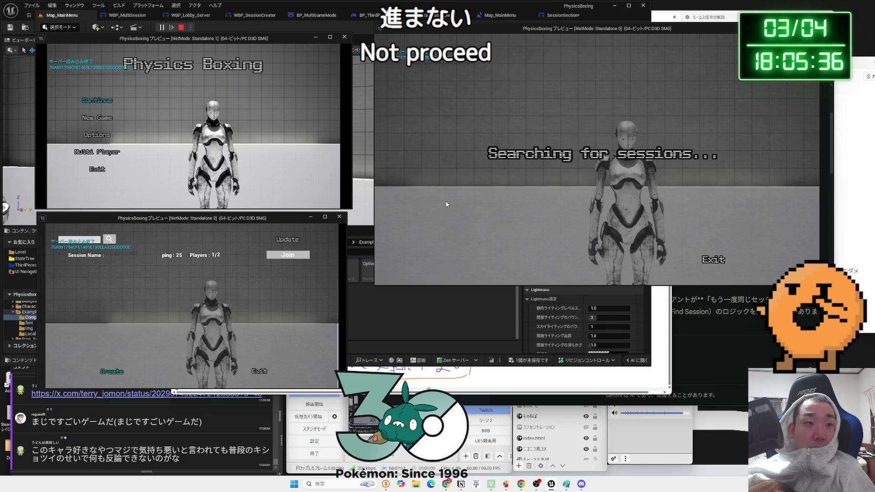
{"action": "left_click", "coordinate": [286, 257]}
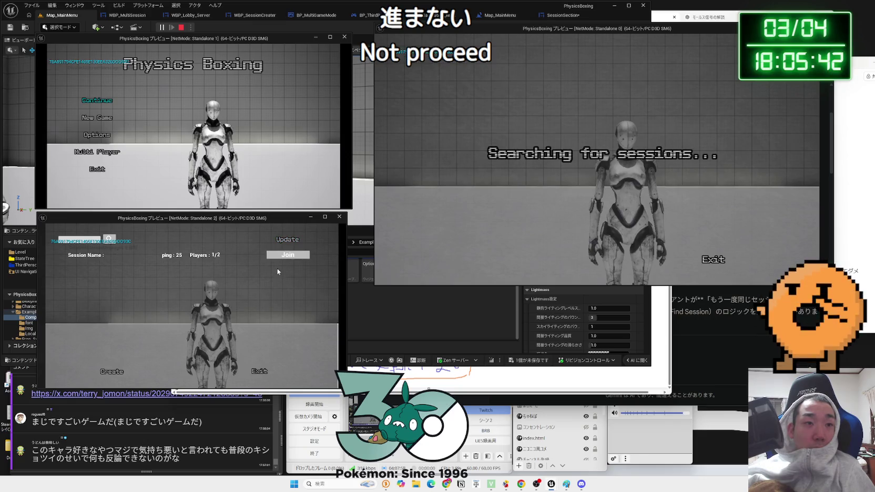
{"action": "left_click", "coordinate": [287, 256]}
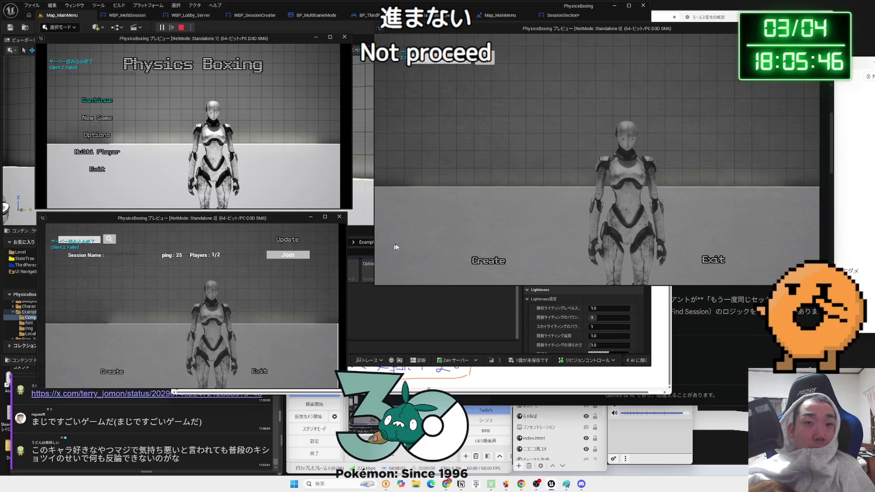
- Create a new session lobby, confirm with YES, then stop the play test
{"action": "left_click", "coordinate": [493, 261]}
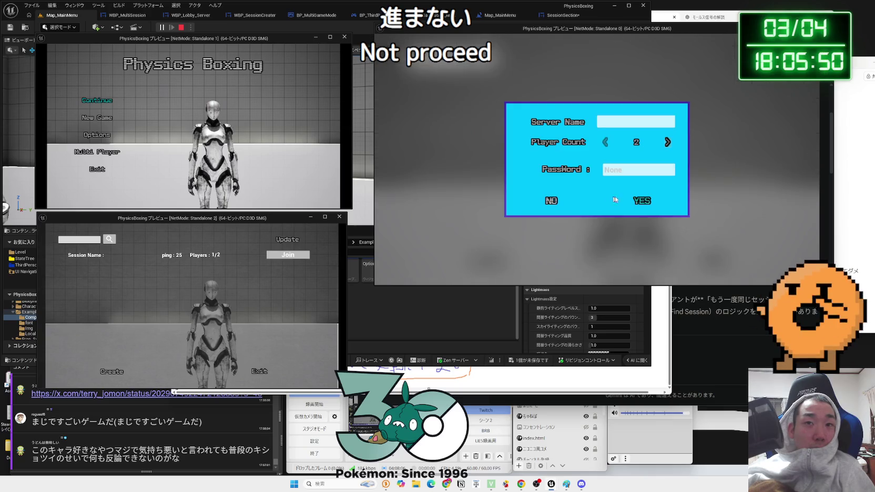
{"action": "left_click", "coordinate": [641, 200]}
{"action": "key", "text": "alt+Tab"}
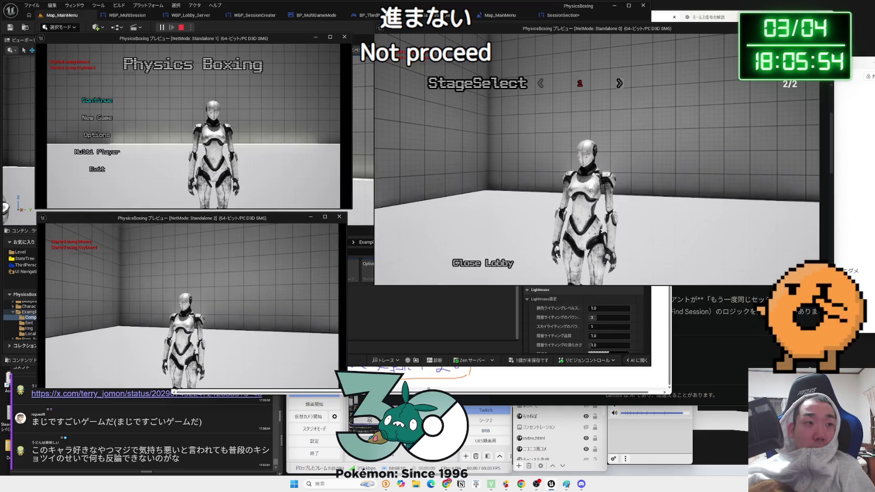
{"action": "key", "text": "Escape"}
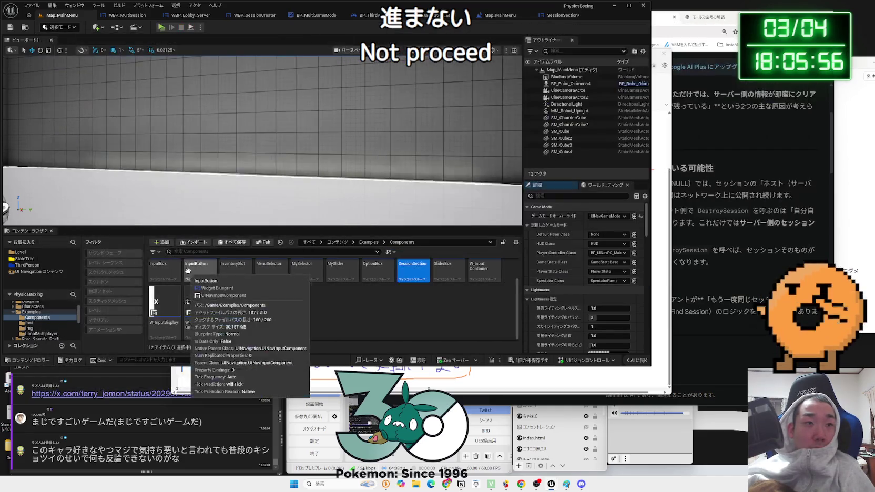
- Save the modified SessionSection widget
{"action": "key", "text": "ctrl+shift+s"}
{"action": "left_click", "coordinate": [488, 319]}
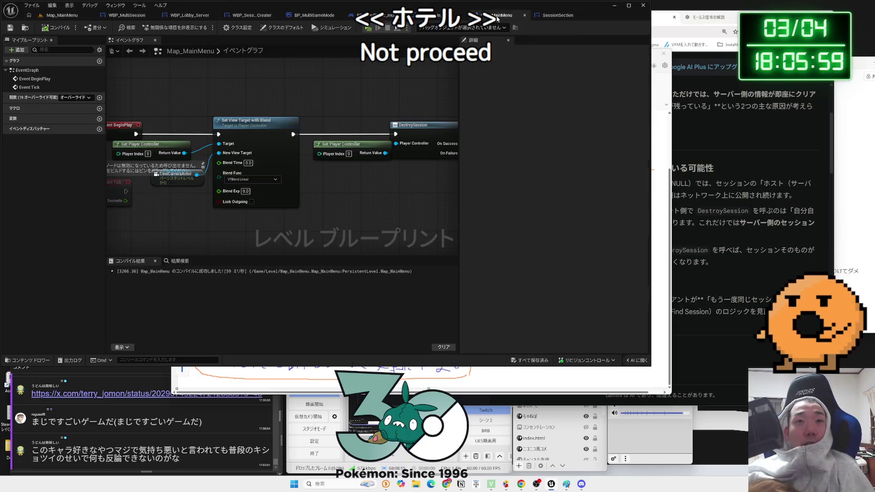
{"action": "left_click", "coordinate": [497, 15]}
- Nudge JoinSession and both Print String nodes down-right in the SessionSection graph, then bring up Gemini
{"action": "left_click", "coordinate": [542, 15]}
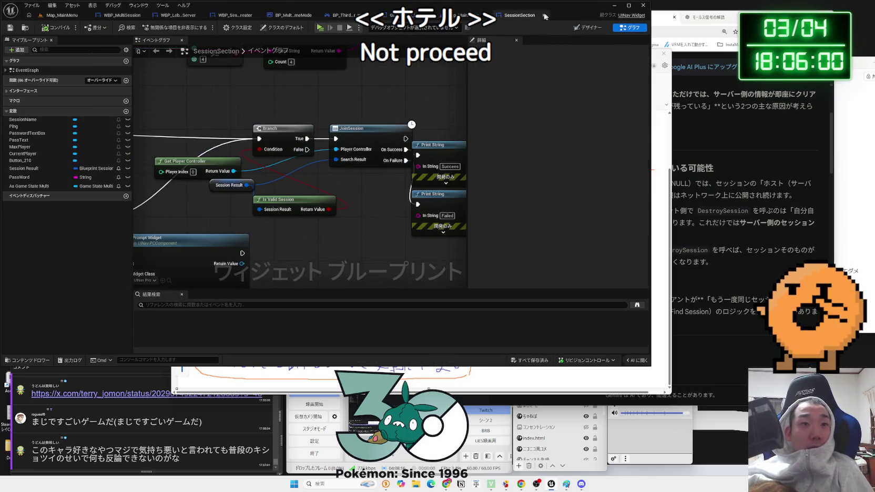
{"action": "scroll", "coordinate": [361, 194], "scroll_direction": "up", "scroll_amount": 3}
{"action": "left_click_drag", "start_coordinate": [341, 150], "coordinate": [390, 218]}
{"action": "left_click_drag", "start_coordinate": [382, 168], "coordinate": [388, 172]}
{"action": "scroll", "coordinate": [287, 204], "scroll_direction": "down", "scroll_amount": 2}
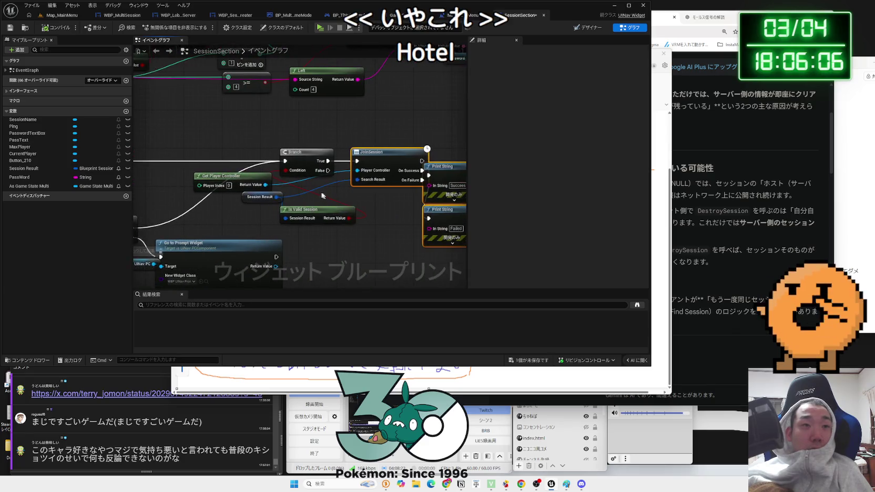
{"action": "left_click", "coordinate": [661, 131]}
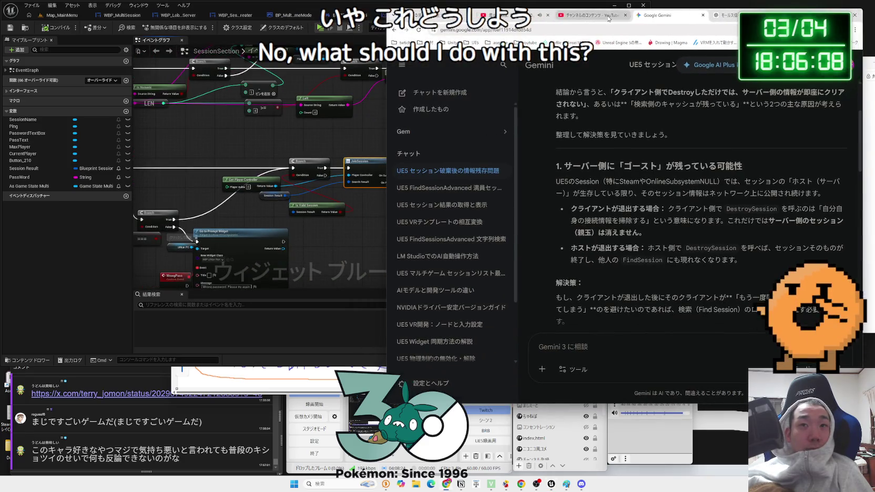
- Begin the Gemini follow-up, saying it looks like a visual issue with sessions
{"action": "left_click", "coordinate": [506, 16]}
{"action": "left_click", "coordinate": [657, 14]}
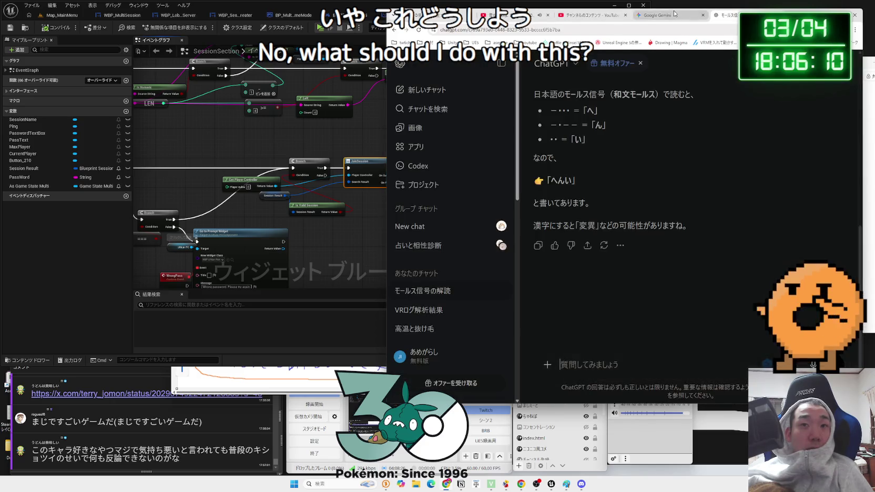
{"action": "type", "text": "みて"}
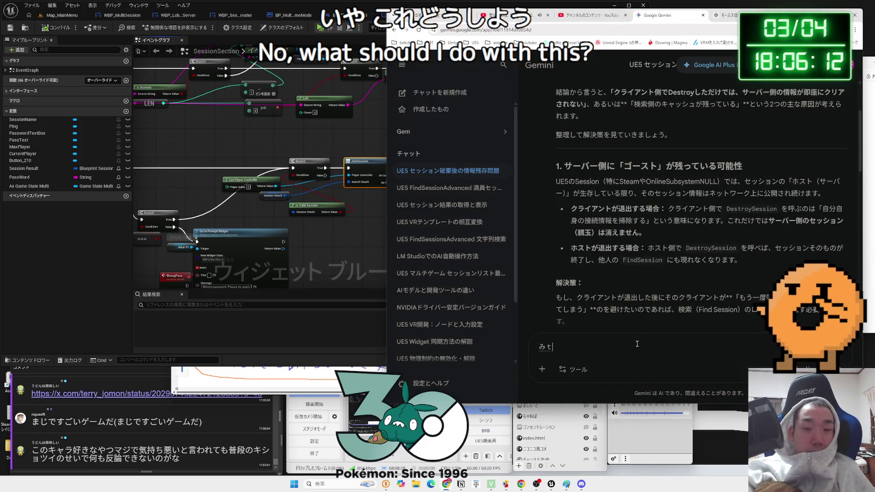
{"action": "key", "text": "space"}
{"action": "type", "text": "で、"}
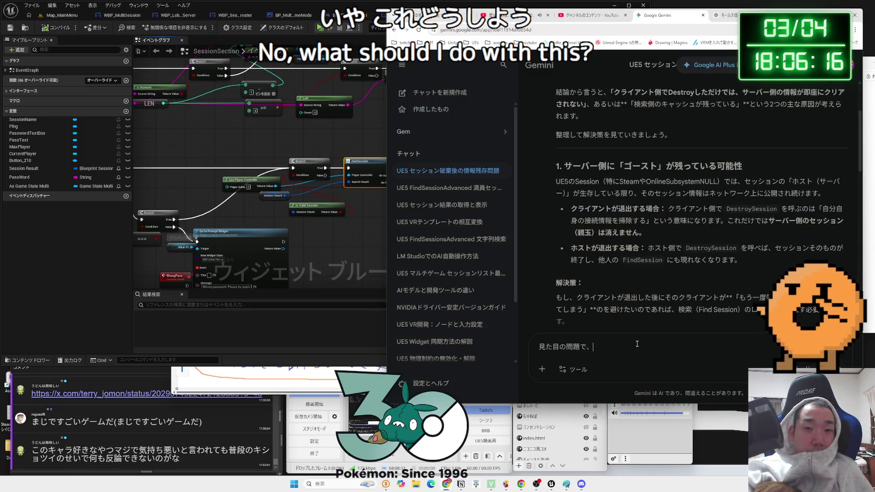
{"action": "type", "text": "す"}
{"action": "type", "text": "でにさ"}
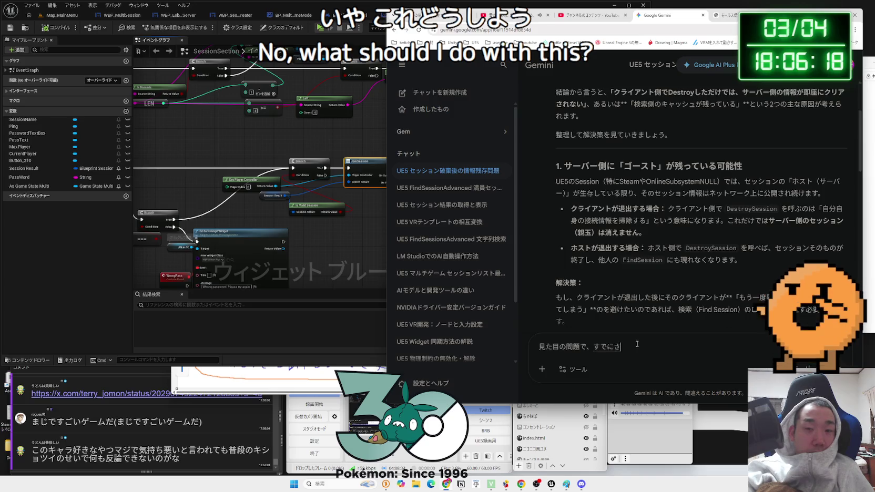
{"action": "type", "text": "ea"}
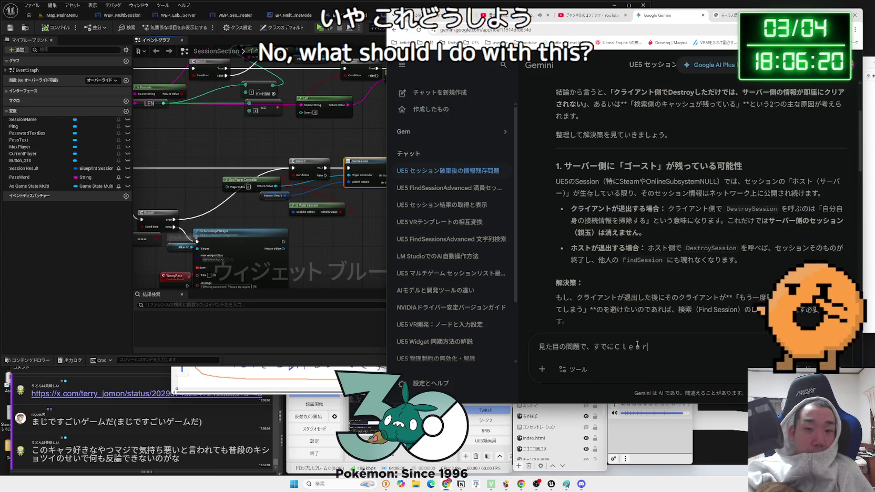
{"action": "type", "text": "す"}
{"action": "type", "text": "せっしょ"}
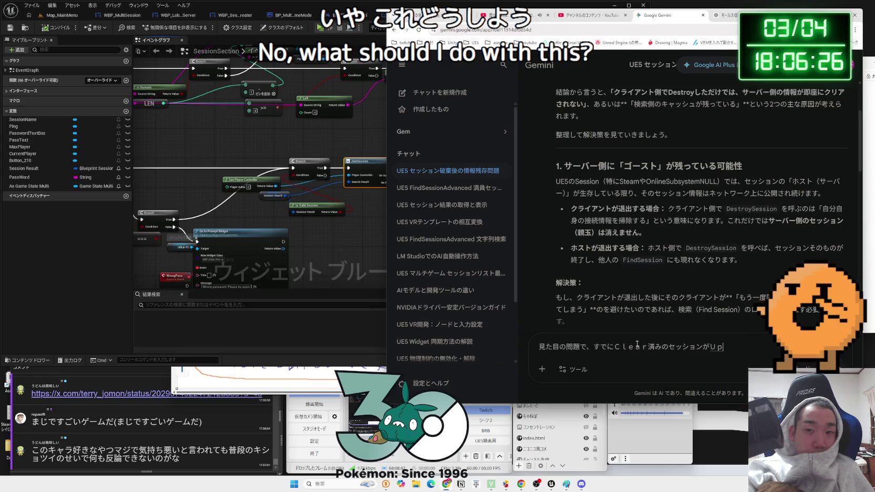
{"action": "type", "text": "dのk"}
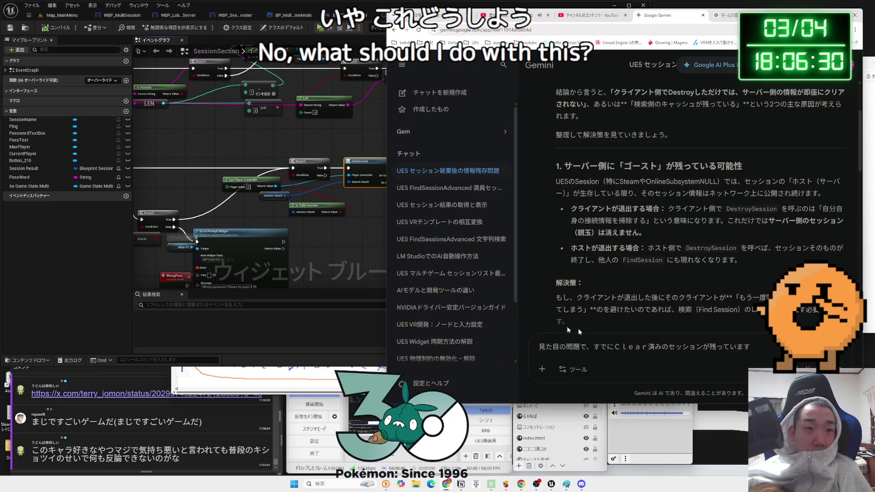
- Shift the JoinSession node slightly left in the Unreal graph
{"action": "left_click", "coordinate": [350, 251]}
{"action": "mouse_move", "coordinate": [356, 159]}
{"action": "left_mouse_down"}
{"action": "mouse_move", "coordinate": [344, 159]}
{"action": "mouse_move", "coordinate": [490, 285]}
{"action": "left_mouse_up"}
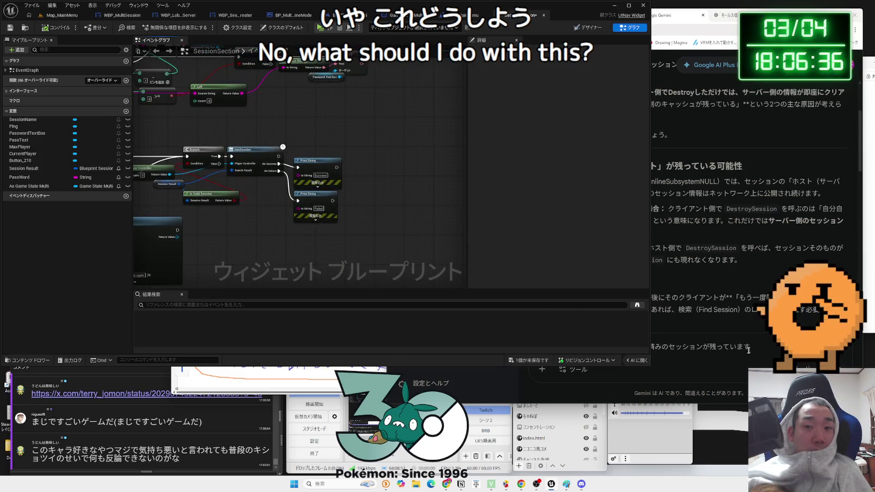
{"action": "left_click", "coordinate": [748, 350]}
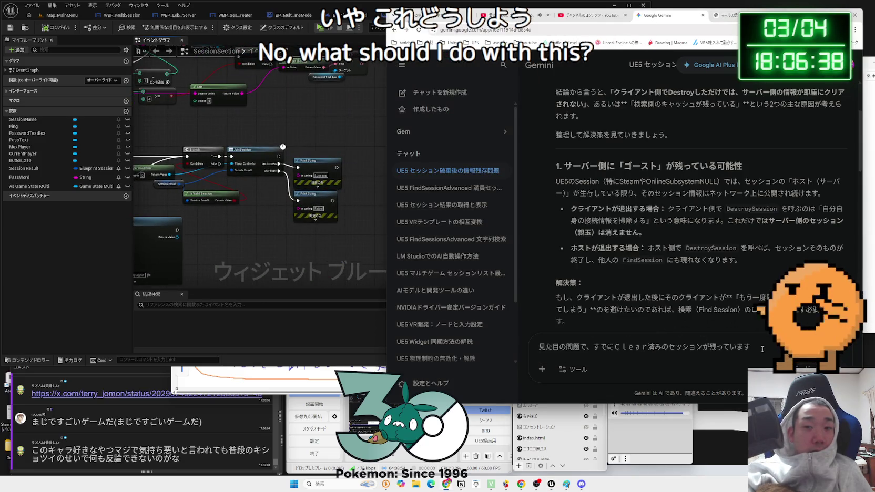
- Finish the question that JoinSession succeeds yet the client can't enter the room, and send it
{"action": "key", "text": "BackSpace"}
{"action": "key", "text": "BackSpace"}
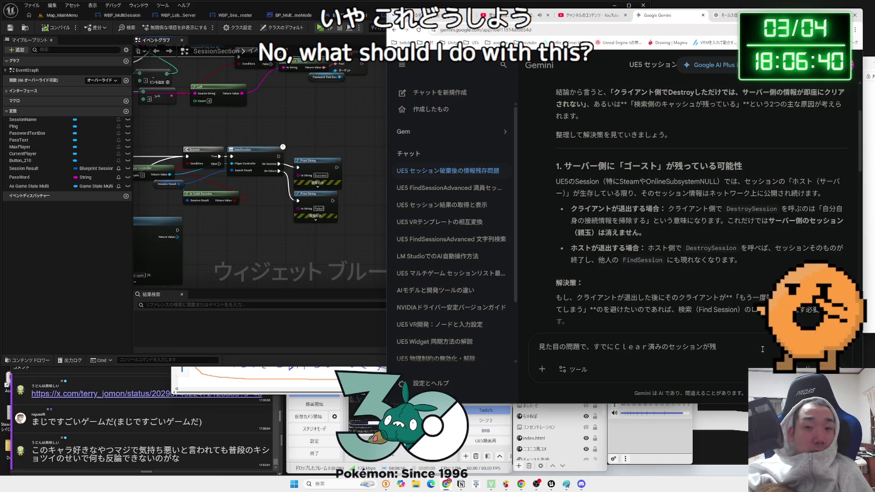
{"action": "key", "text": "BackSpace"}
{"action": "type", "text": "ちゃってて、なの"}
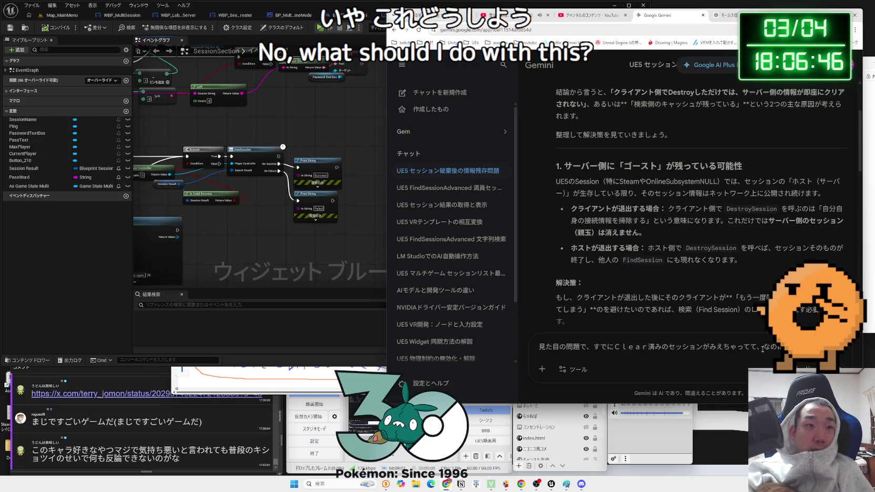
{"action": "type", "text": "にsessionする"}
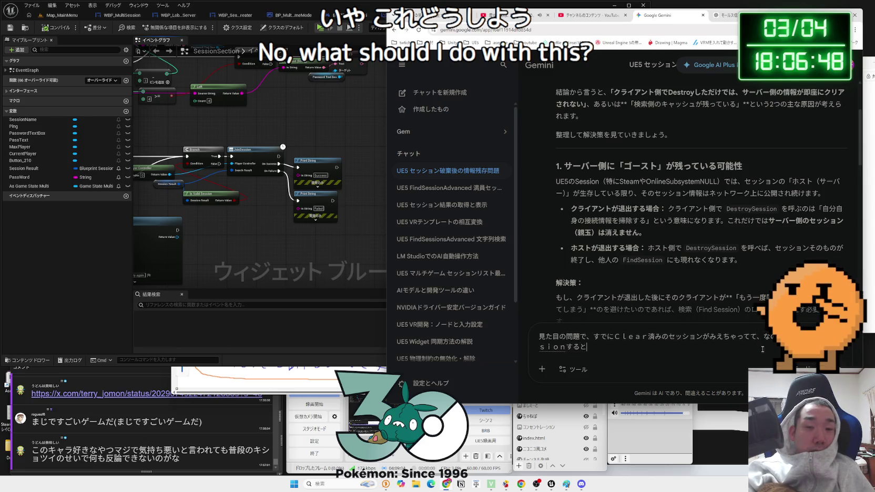
{"action": "type", "text": "jo"}
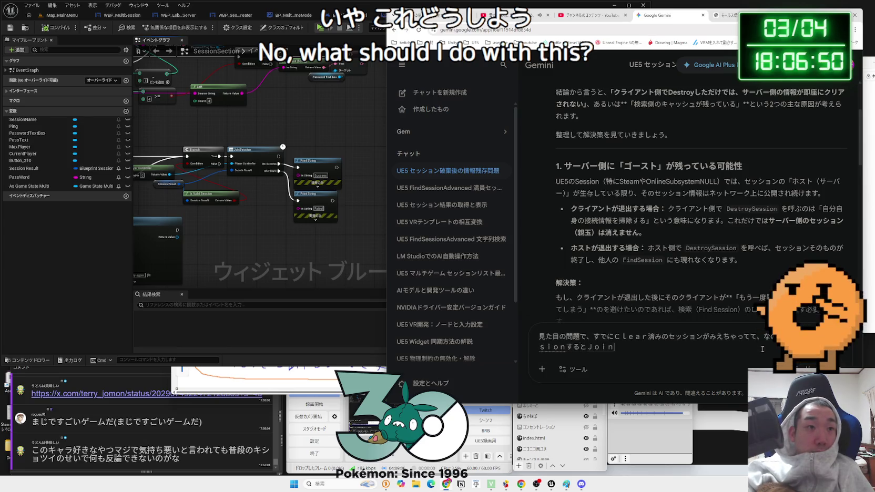
{"action": "type", "text": "d"}
{"action": "key", "text": "BackSpace"}
{"action": "key", "text": "BackSpace"}
{"action": "key", "text": "BackSpace"}
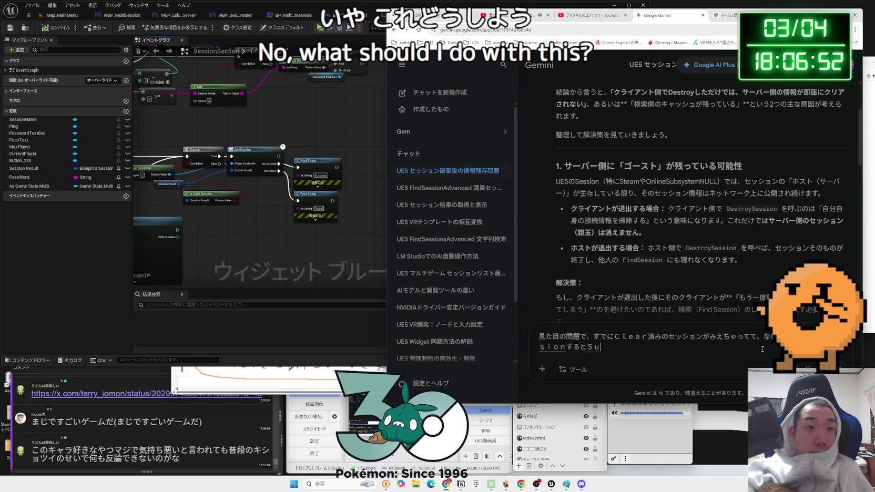
{"action": "type", "text": "usei"}
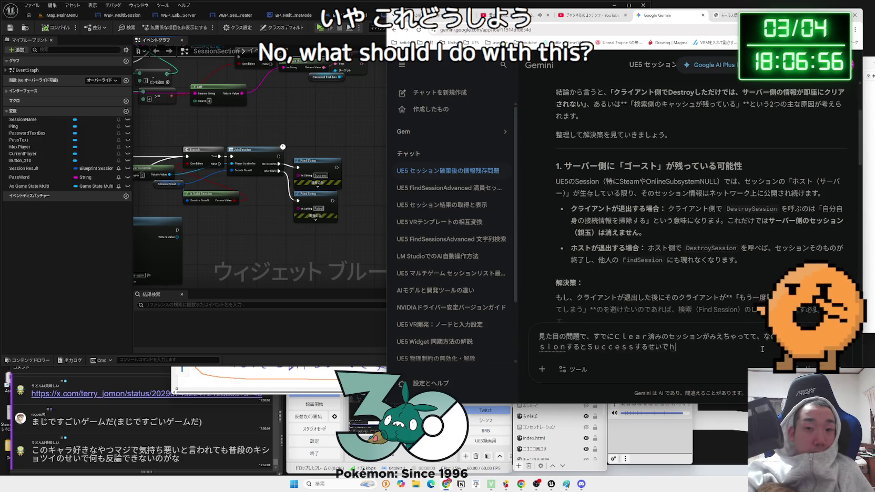
{"action": "type", "text": "airinon"}
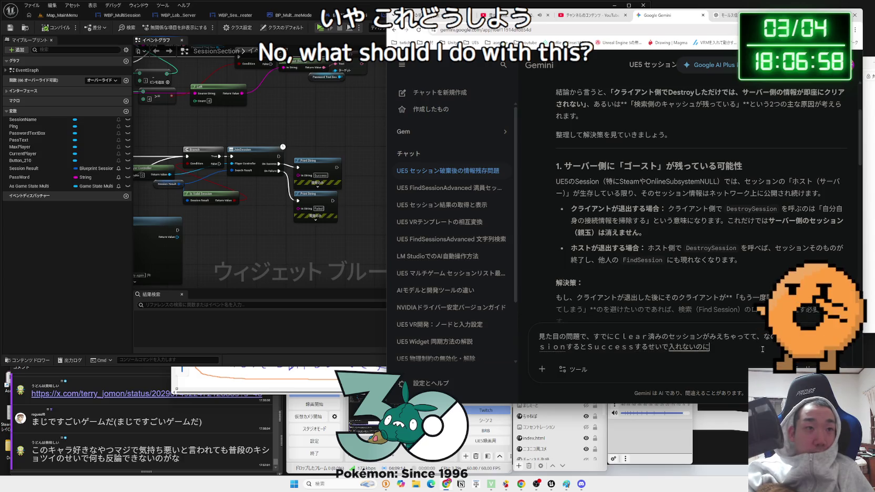
{"action": "key", "text": "Return"}
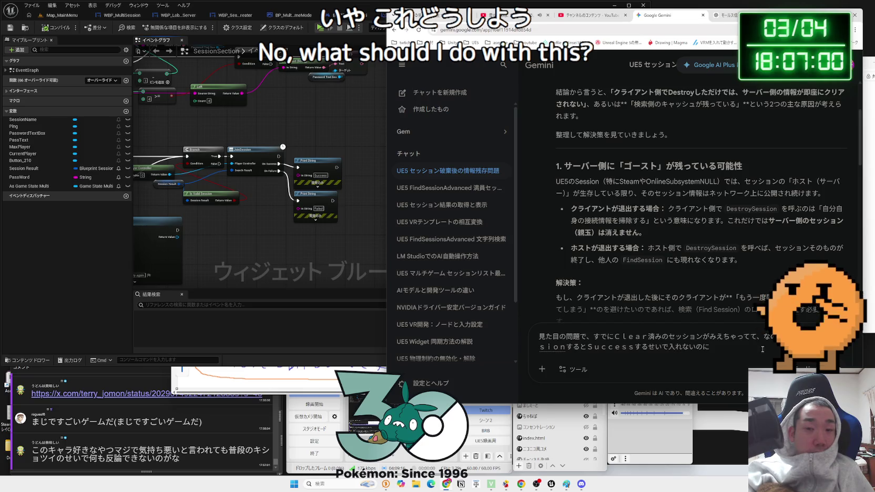
{"action": "key", "text": "BackSpace"}
{"action": "key", "text": "BackSpace"}
{"action": "key", "text": "BackSpace"}
{"action": "key", "text": "space"}
{"action": "type", "text": "nih"}
{"action": "key", "text": "Return"}
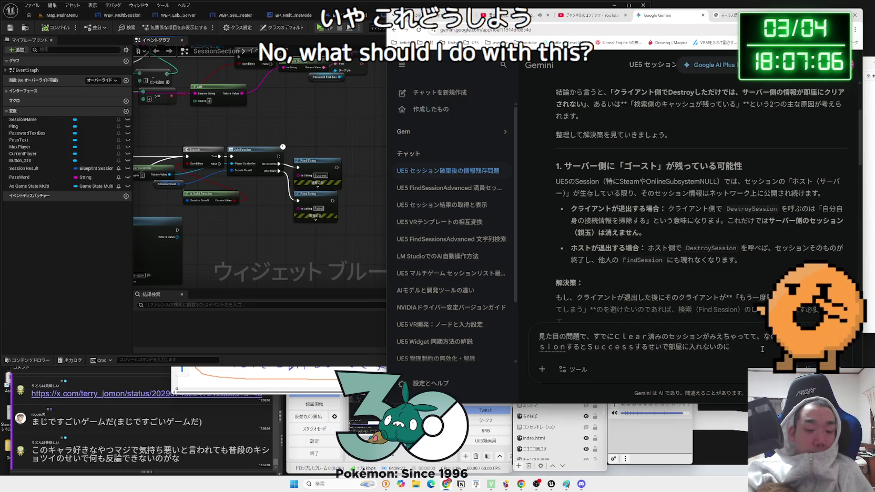
{"action": "key", "text": "BackSpace"}
{"action": "key", "text": "BackSpace"}
{"action": "key", "text": "BackSpace"}
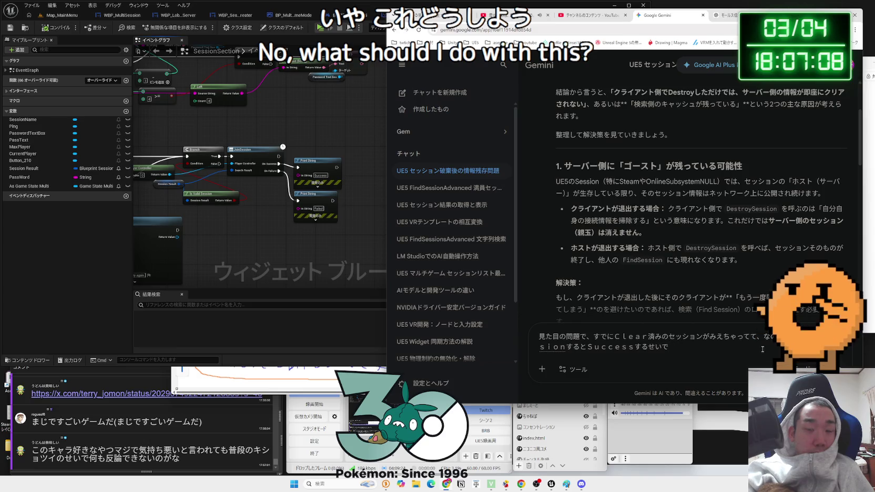
{"action": "type", "text": "ろびーにはいれn"}
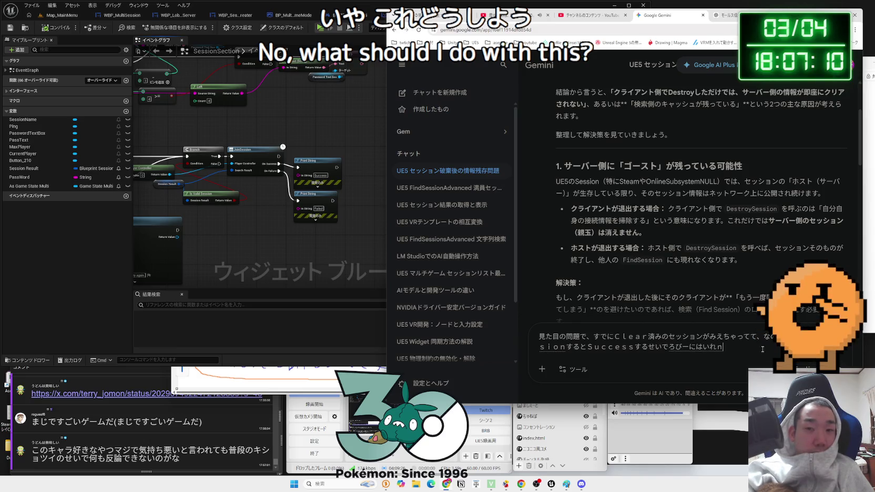
{"action": "type", "text": "ihaaino"}
{"action": "key", "text": "BackSpace"}
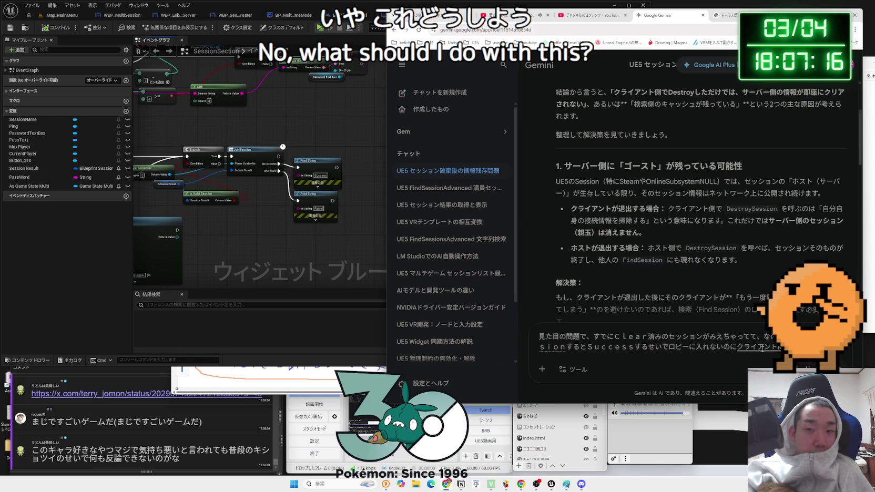
{"action": "key", "text": "Return"}
{"action": "key", "text": "Return"}
{"action": "left_click", "coordinate": [273, 235]}
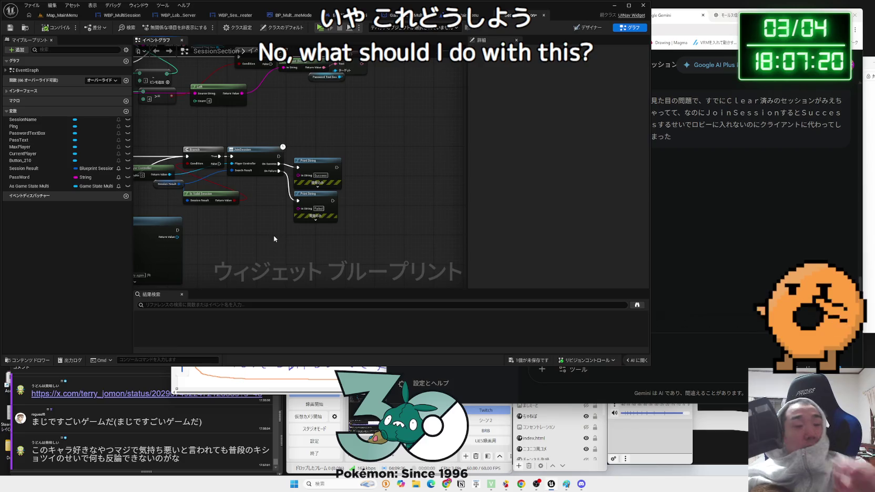
- Search 'join' off Get Player Controller for another join node, find none, and return to Gemini's reply
{"action": "scroll", "coordinate": [273, 238], "scroll_direction": "up", "scroll_amount": 3}
{"action": "left_click", "coordinate": [332, 144]}
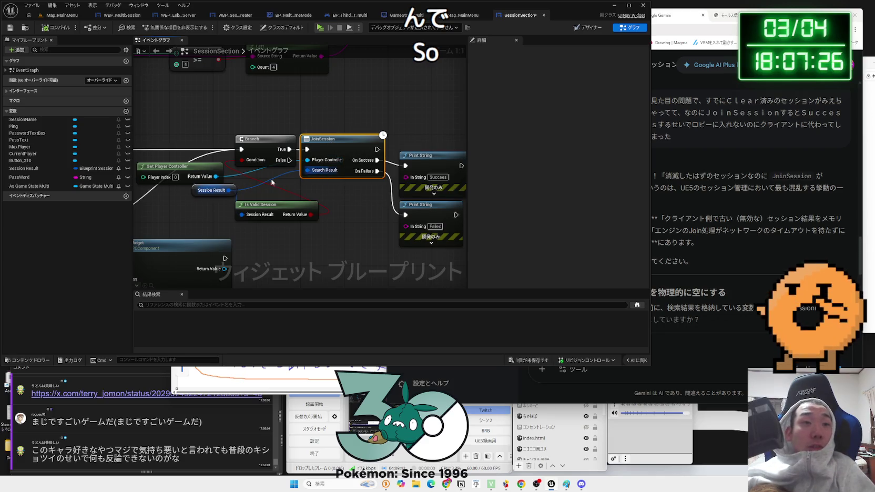
{"action": "left_click_drag", "start_coordinate": [215, 176], "coordinate": [326, 204]}
{"action": "type", "text": "join"}
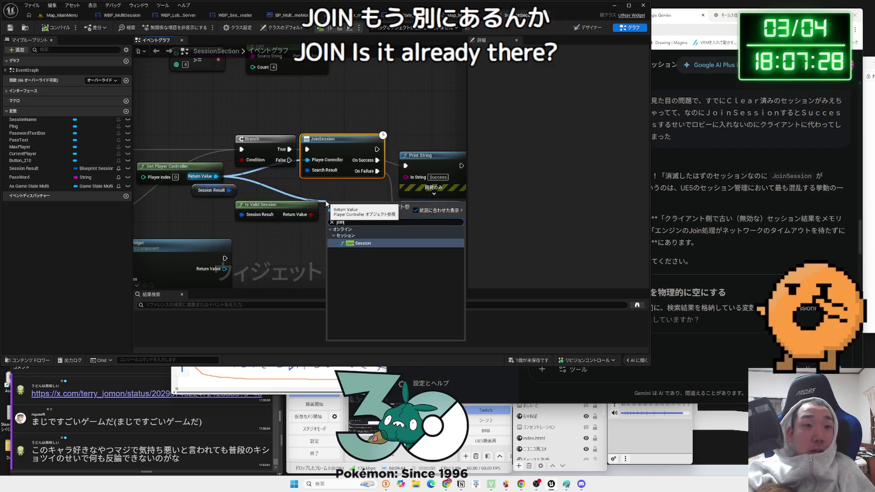
{"action": "right_click", "coordinate": [328, 227]}
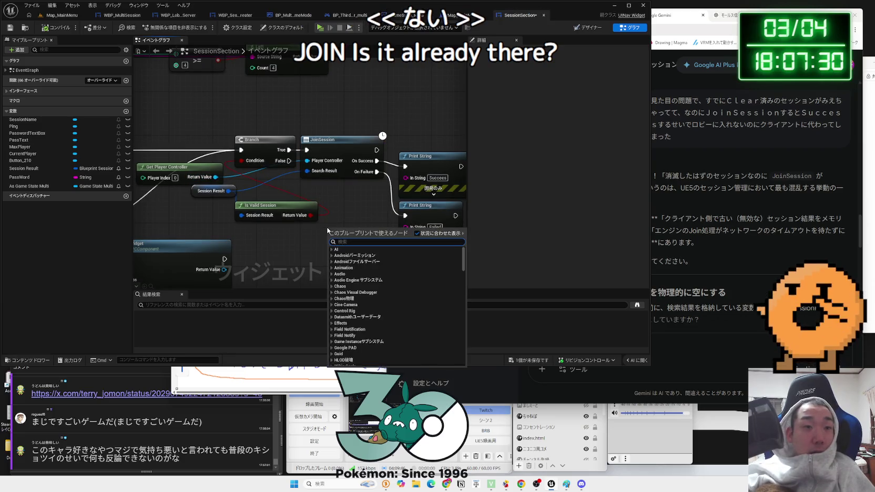
{"action": "type", "text": "join"}
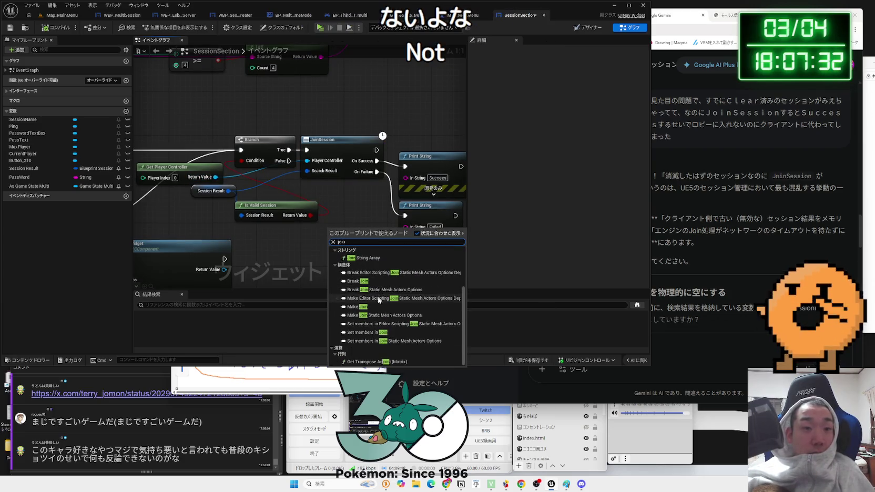
{"action": "left_click", "coordinate": [298, 246]}
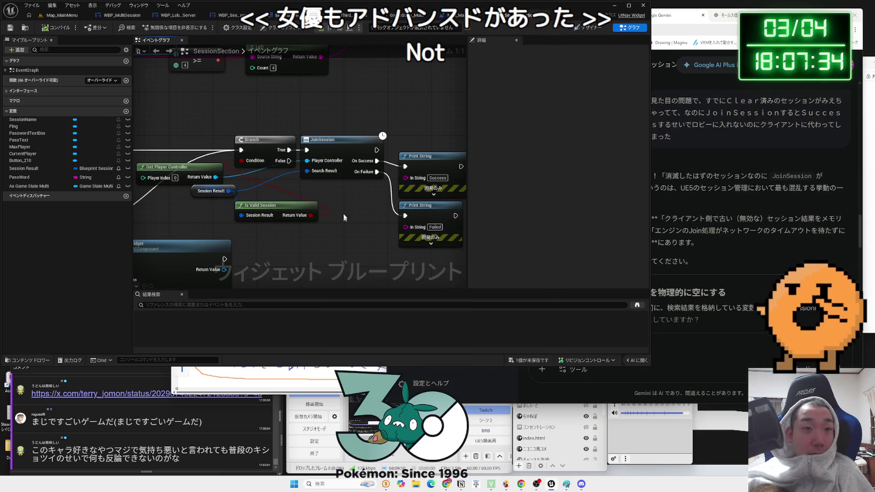
{"action": "left_click_drag", "start_coordinate": [345, 143], "coordinate": [346, 141]}
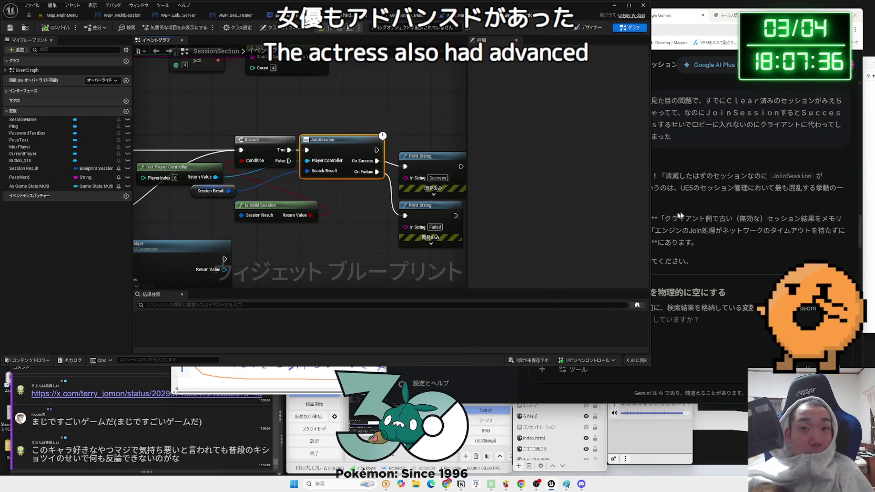
{"action": "left_click", "coordinate": [678, 215]}
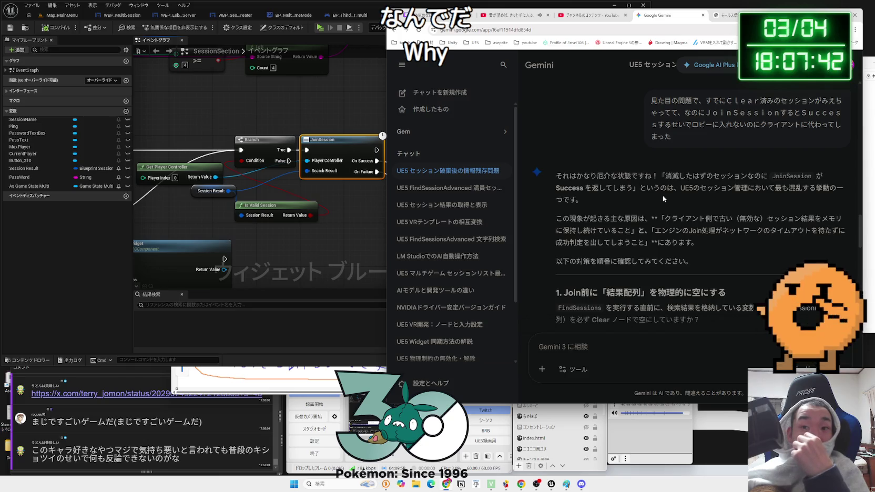
- Read Gemini's first fix, highlighting the lines about the results variable and FindSessions
{"action": "scroll", "coordinate": [662, 195], "scroll_direction": "down", "scroll_amount": 1}
{"action": "left_click_drag", "start_coordinate": [655, 196], "coordinate": [720, 210]}
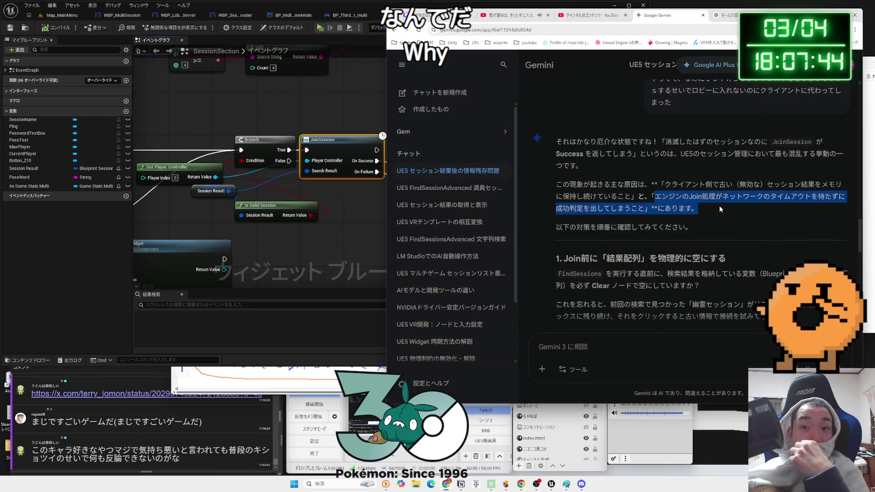
{"action": "left_click_drag", "start_coordinate": [655, 197], "coordinate": [700, 206]}
{"action": "left_click", "coordinate": [700, 206]}
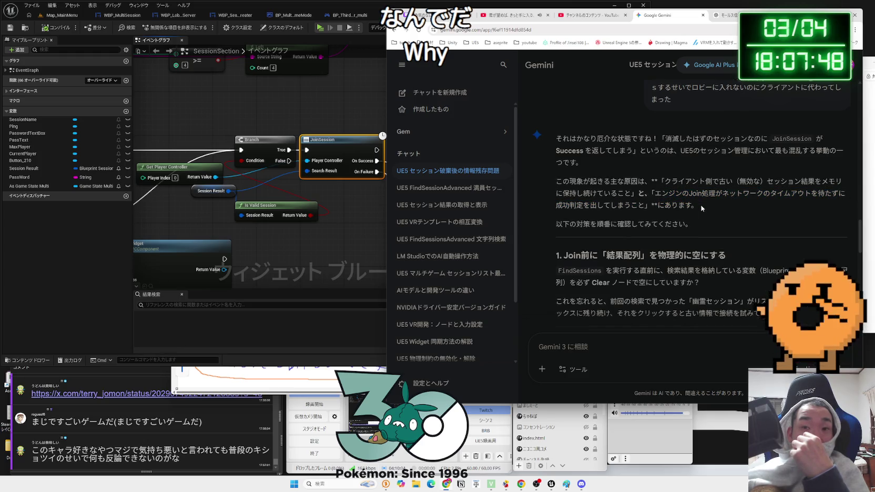
{"action": "scroll", "coordinate": [700, 207], "scroll_direction": "down", "scroll_amount": 2}
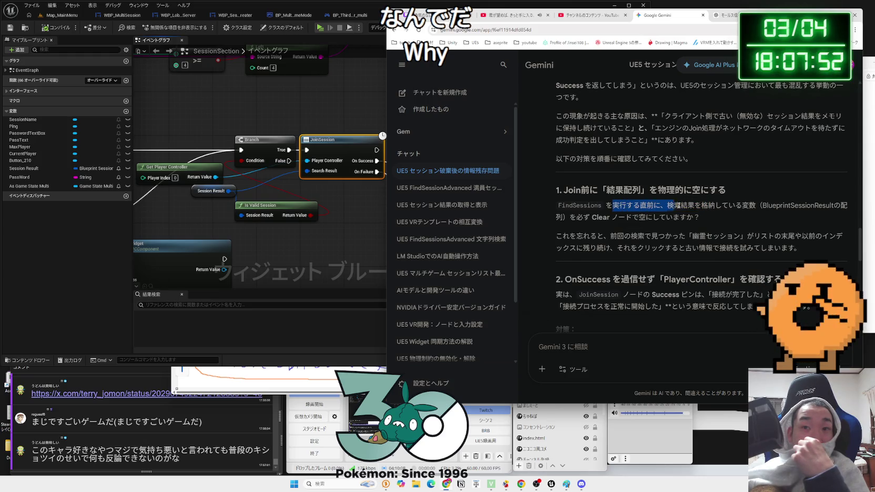
{"action": "left_click_drag", "start_coordinate": [755, 206], "coordinate": [728, 206]}
{"action": "left_click", "coordinate": [616, 205]}
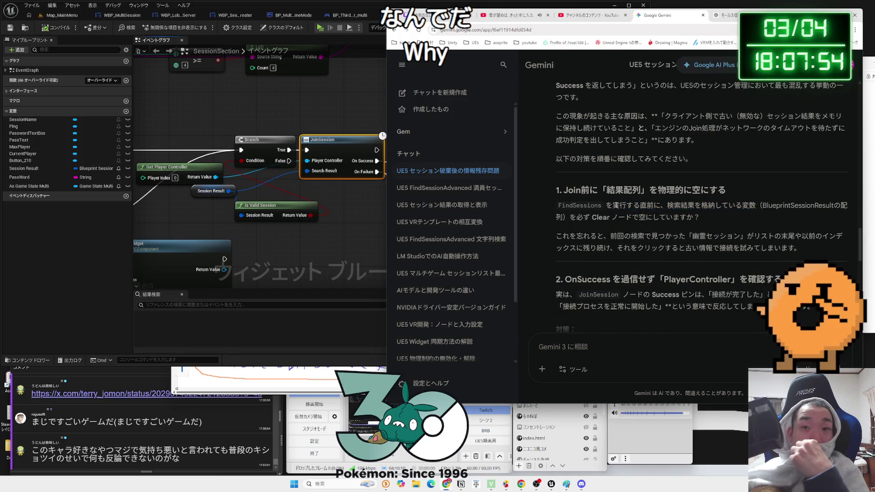
{"action": "left_click_drag", "start_coordinate": [720, 214], "coordinate": [702, 217]}
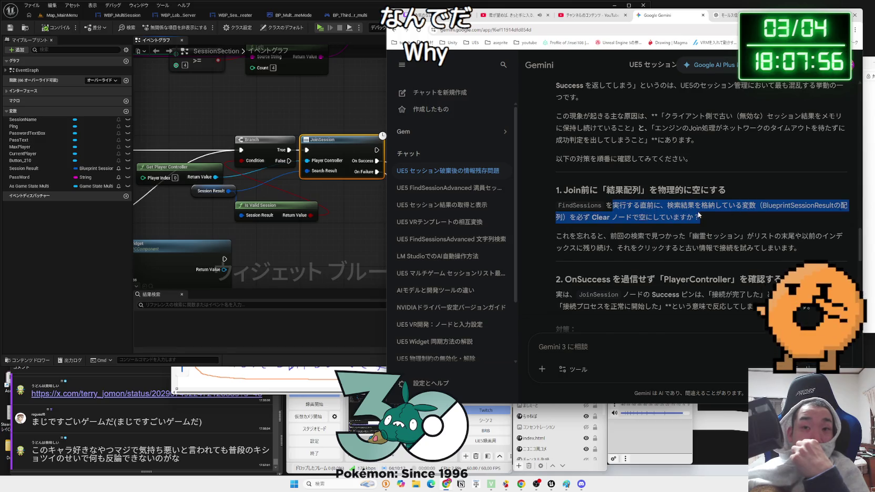
{"action": "left_click", "coordinate": [704, 215]}
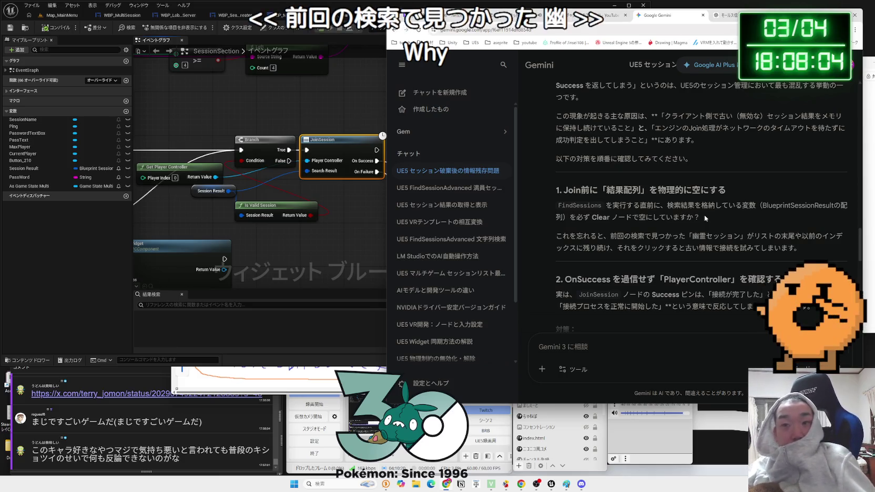
- Read section 2, highlighting the explanation of JoinSession's Success pin
{"action": "scroll", "coordinate": [692, 216], "scroll_direction": "down", "scroll_amount": 2}
{"action": "left_click_drag", "start_coordinate": [663, 210], "coordinate": [781, 211]}
{"action": "left_click", "coordinate": [738, 211]}
{"action": "left_click", "coordinate": [782, 211]}
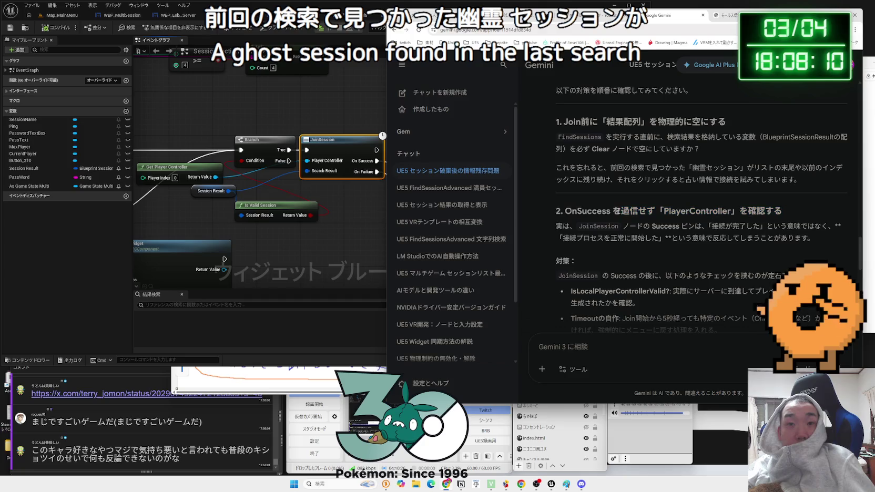
{"action": "left_click_drag", "start_coordinate": [621, 211], "coordinate": [783, 210]}
{"action": "mouse_move", "coordinate": [620, 211]}
{"action": "left_mouse_down"}
{"action": "mouse_move", "coordinate": [786, 238]}
{"action": "mouse_move", "coordinate": [579, 227]}
{"action": "left_mouse_up"}
{"action": "left_click", "coordinate": [579, 228]}
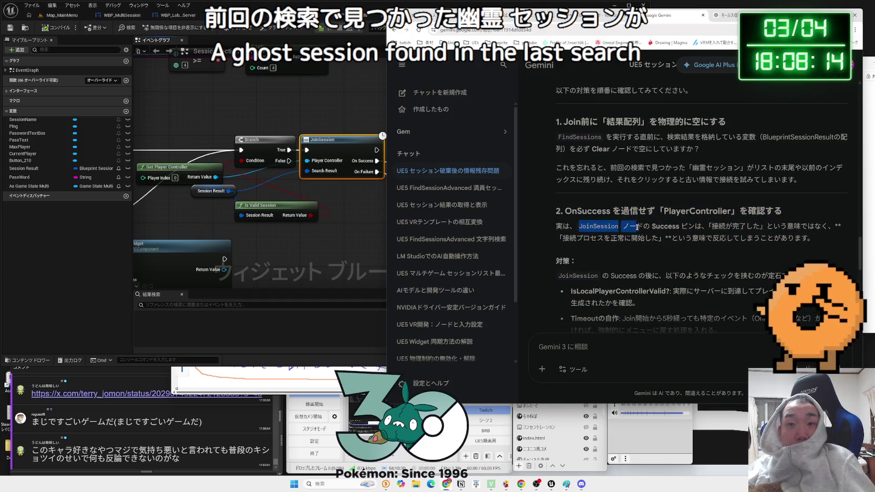
{"action": "left_click_drag", "start_coordinate": [768, 227], "coordinate": [786, 237]}
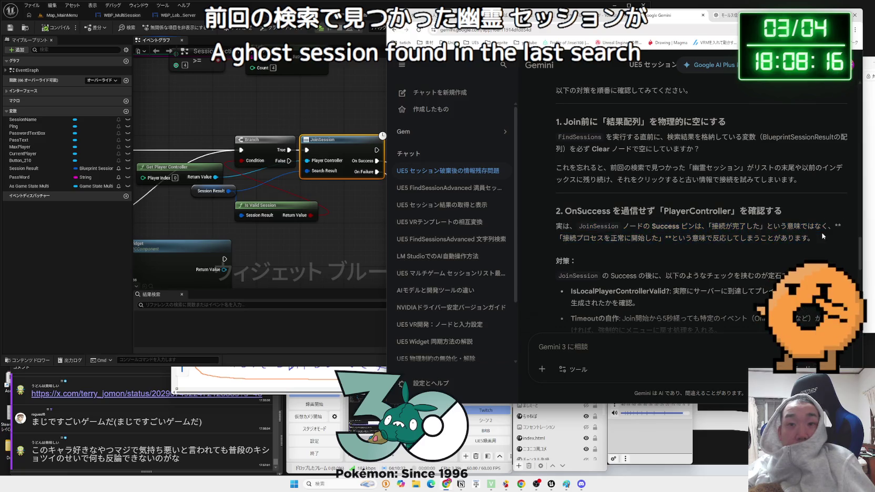
{"action": "left_click", "coordinate": [652, 221]}
- Select and review the IsLocalPlayerControllerValid suggestion in Gemini's answer
{"action": "scroll", "coordinate": [644, 206], "scroll_direction": "down", "scroll_amount": 3}
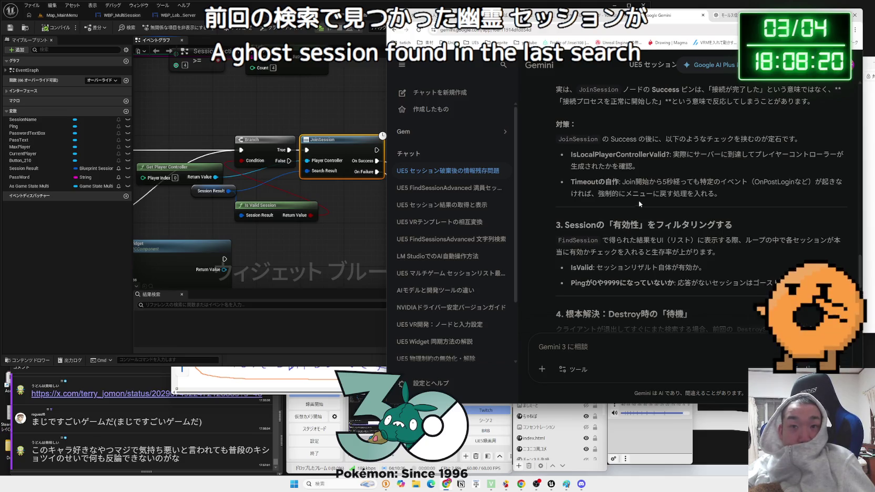
{"action": "left_click", "coordinate": [560, 156]}
{"action": "triple_click", "coordinate": [652, 169]}
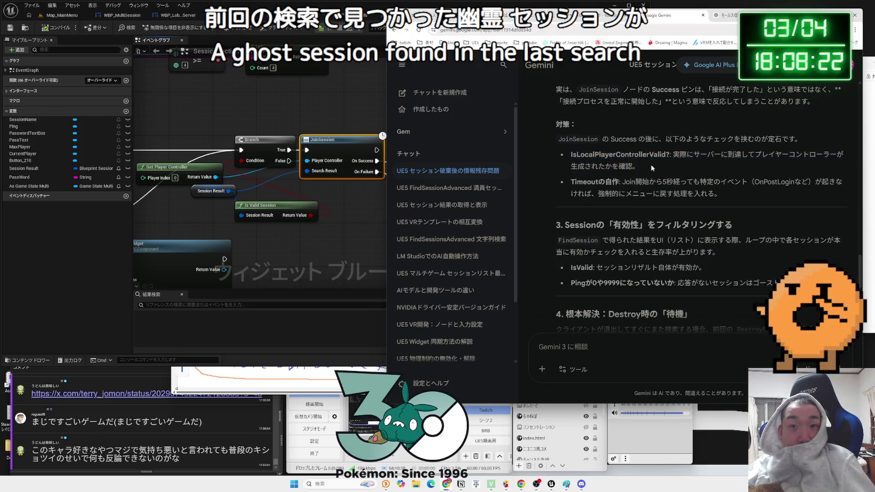
{"action": "left_click", "coordinate": [652, 169]}
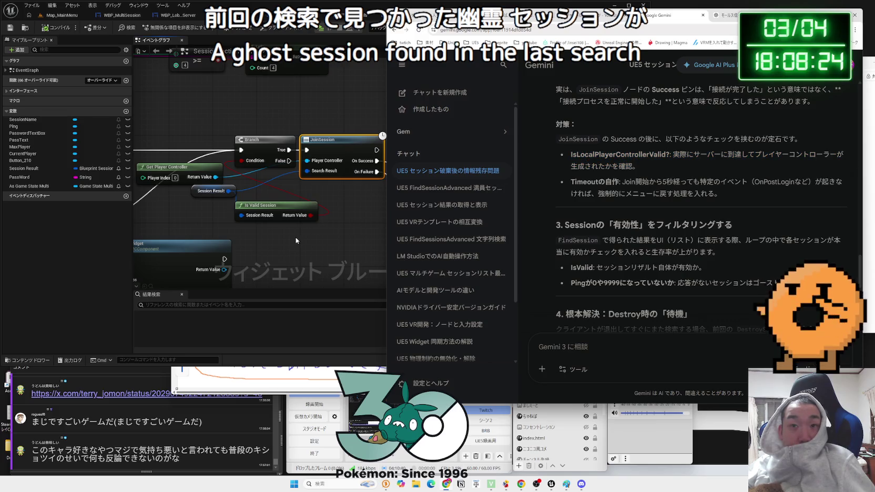
- Pan the Unreal event graph to the nodes feeding JoinSession
{"action": "left_click", "coordinate": [296, 241]}
{"action": "mouse_move", "coordinate": [295, 240]}
{"action": "left_mouse_down"}
{"action": "mouse_move", "coordinate": [359, 233]}
{"action": "mouse_move", "coordinate": [348, 206]}
{"action": "left_mouse_up"}
{"action": "left_click", "coordinate": [353, 222]}
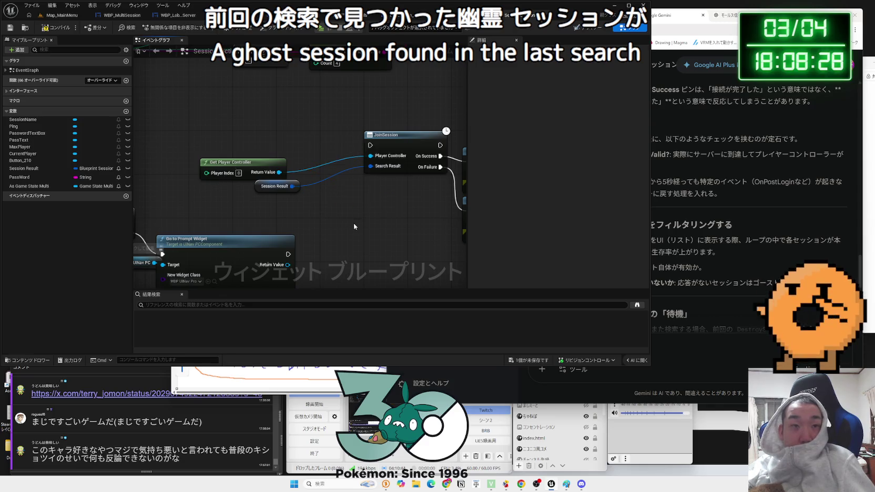
- Move the Branch node left and shift Get Player Controller and Session Result down-right
{"action": "mouse_move", "coordinate": [335, 143]}
{"action": "left_mouse_down"}
{"action": "mouse_move", "coordinate": [173, 143]}
{"action": "mouse_move", "coordinate": [258, 220]}
{"action": "mouse_move", "coordinate": [462, 147]}
{"action": "mouse_move", "coordinate": [306, 146]}
{"action": "left_mouse_up"}
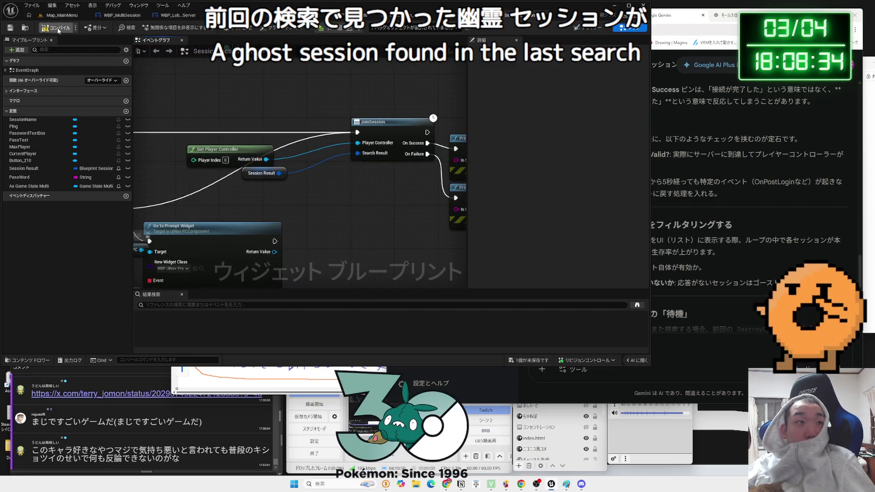
{"action": "mouse_move", "coordinate": [289, 203]}
{"action": "left_mouse_down"}
{"action": "mouse_move", "coordinate": [184, 144]}
{"action": "mouse_move", "coordinate": [258, 182]}
{"action": "mouse_move", "coordinate": [318, 183]}
{"action": "mouse_move", "coordinate": [258, 168]}
{"action": "mouse_move", "coordinate": [313, 171]}
{"action": "left_mouse_up"}
{"action": "left_click", "coordinate": [260, 167]}
- Try an Is Local Player Controller node off the player controller, then delete it and compile
{"action": "type", "text": "is local"}
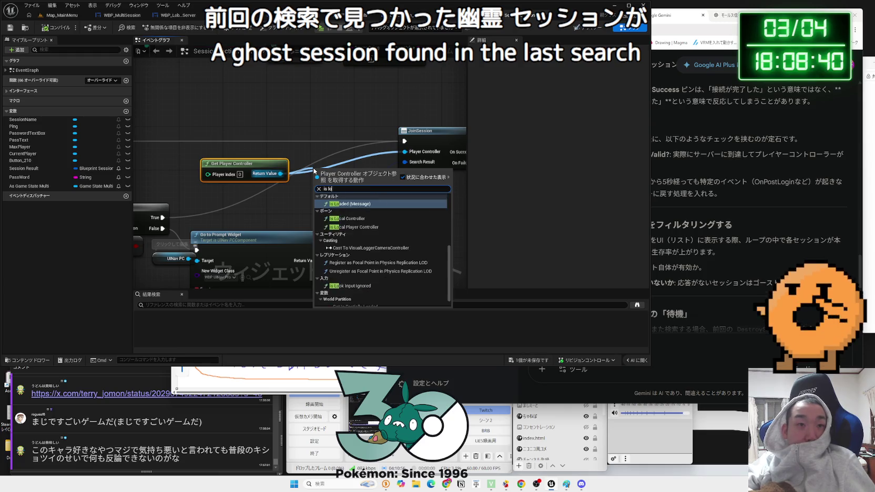
{"action": "left_click", "coordinate": [360, 212]}
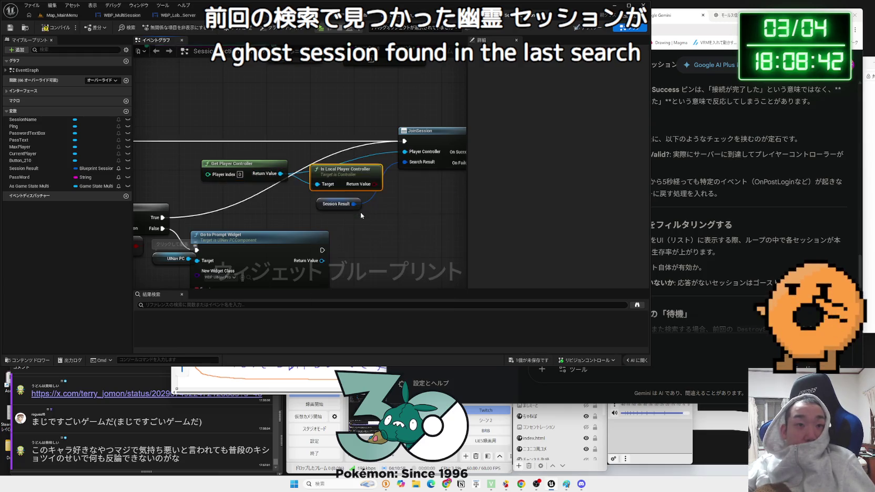
{"action": "left_click_drag", "start_coordinate": [347, 177], "coordinate": [336, 177]}
{"action": "left_click_drag", "start_coordinate": [251, 169], "coordinate": [246, 180]}
{"action": "left_click", "coordinate": [338, 178]}
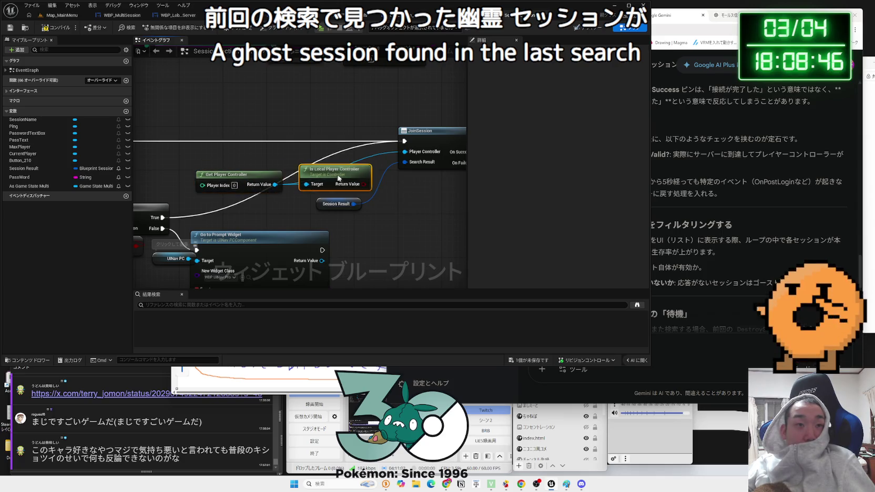
{"action": "left_click_drag", "start_coordinate": [338, 179], "coordinate": [304, 180]}
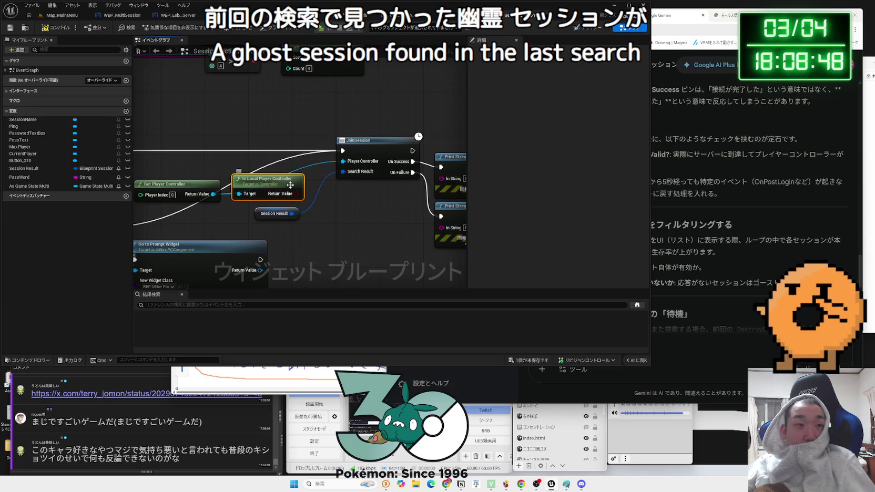
{"action": "key", "text": "Delete"}
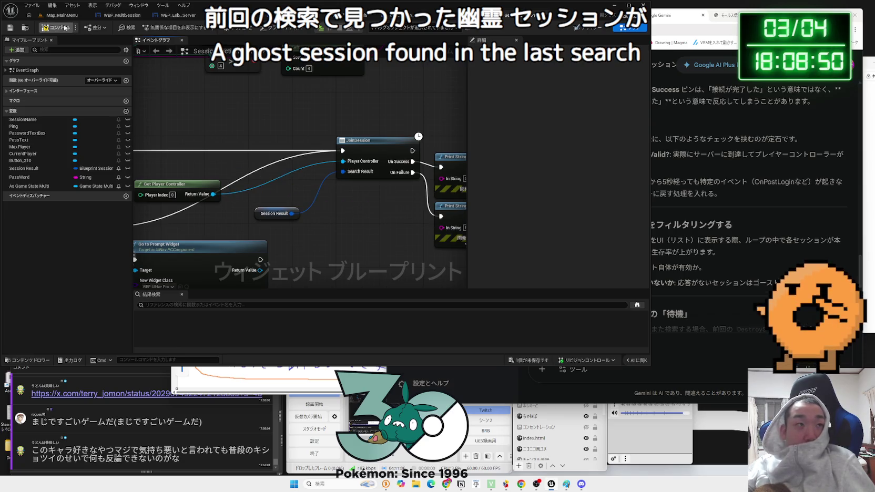
{"action": "left_click", "coordinate": [65, 28]}
- Pan across the JoinSession, Print String, Branch and LEN nodes, then bring Gemini's chat forward
{"action": "mouse_move", "coordinate": [405, 205]}
{"action": "left_mouse_down"}
{"action": "mouse_move", "coordinate": [267, 203]}
{"action": "mouse_move", "coordinate": [290, 205]}
{"action": "left_mouse_up"}
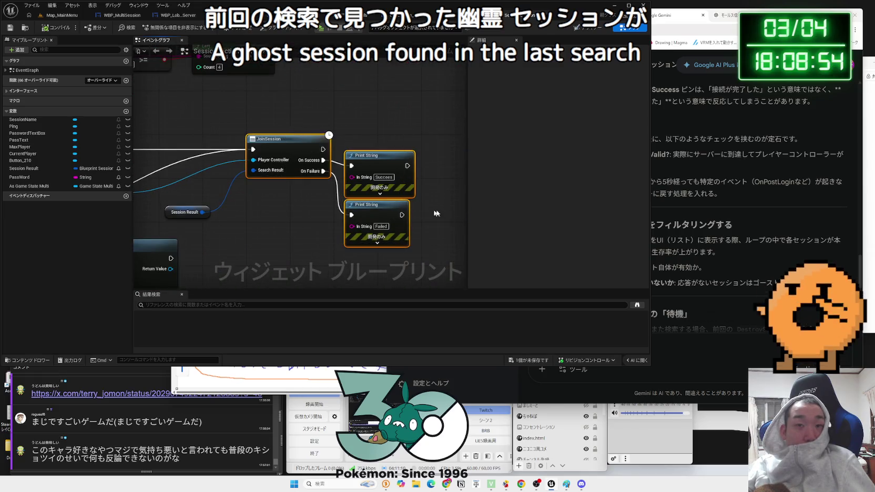
{"action": "left_click_drag", "start_coordinate": [247, 102], "coordinate": [421, 211]}
{"action": "scroll", "coordinate": [421, 211], "scroll_direction": "down", "scroll_amount": 2}
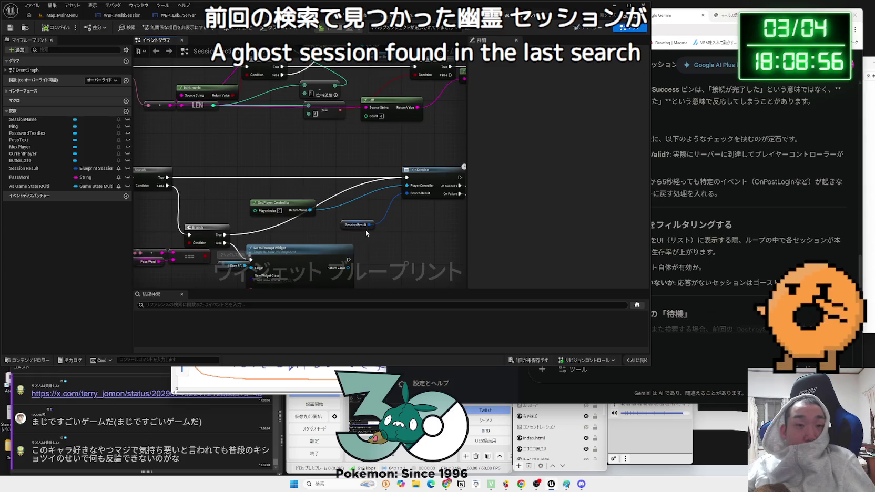
{"action": "left_click", "coordinate": [714, 254]}
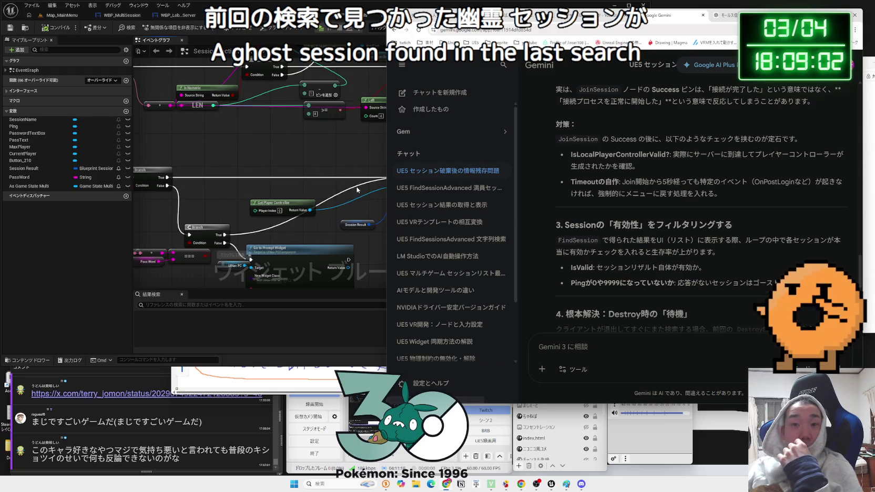
- Expand and collapse the Failed print node's extra options next to JoinSession
{"action": "left_click_drag", "start_coordinate": [346, 182], "coordinate": [264, 164]}
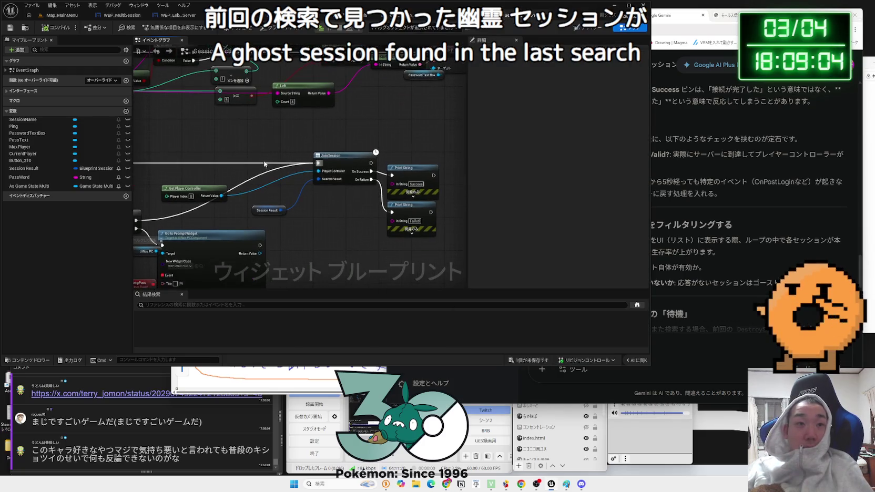
{"action": "left_click", "coordinate": [411, 232]}
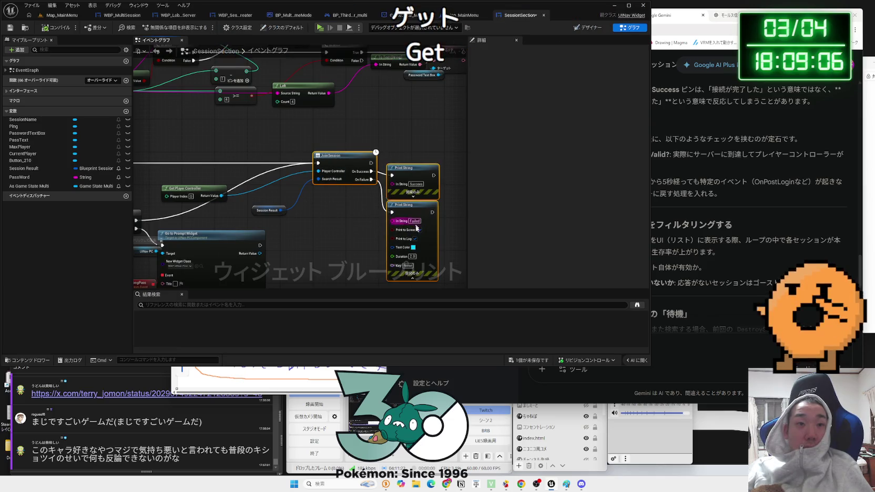
{"action": "left_click_drag", "start_coordinate": [417, 264], "coordinate": [417, 229]}
{"action": "left_click", "coordinate": [411, 244]}
- Add a Get Extra Settings node from a 'get session' search, then delete it
{"action": "right_click", "coordinate": [296, 217]}
{"action": "type", "text": "get"}
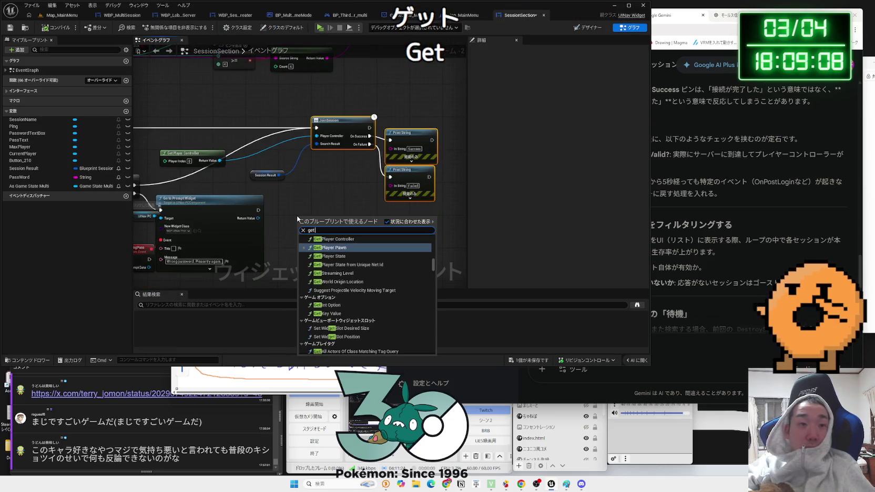
{"action": "type", "text": " session"}
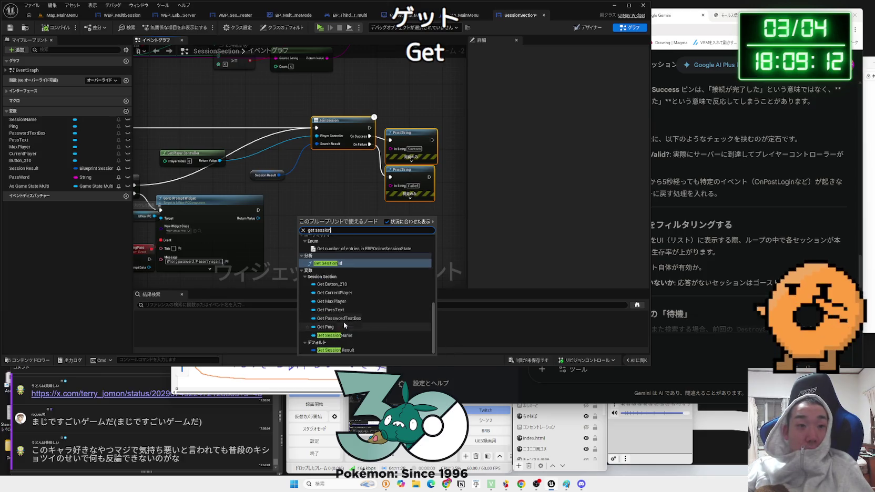
{"action": "scroll", "coordinate": [350, 327], "scroll_direction": "up", "scroll_amount": 3}
{"action": "scroll", "coordinate": [350, 327], "scroll_direction": "up", "scroll_amount": 5}
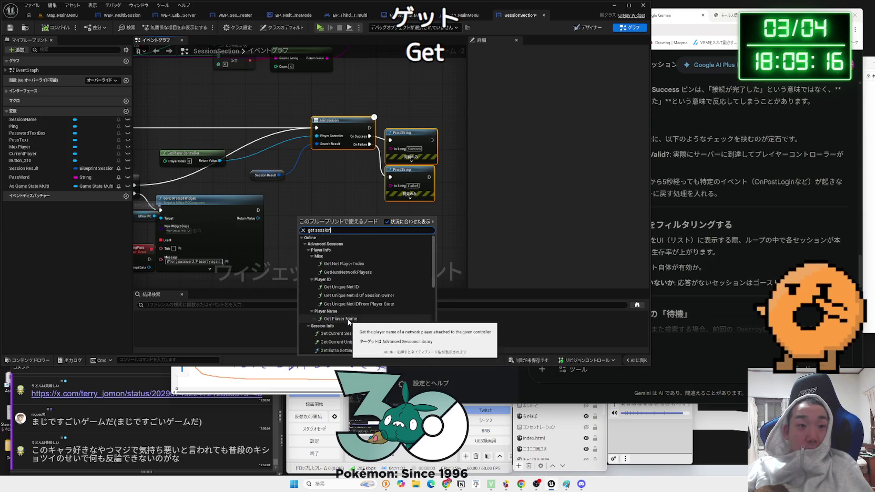
{"action": "scroll", "coordinate": [350, 321], "scroll_direction": "down", "scroll_amount": 5}
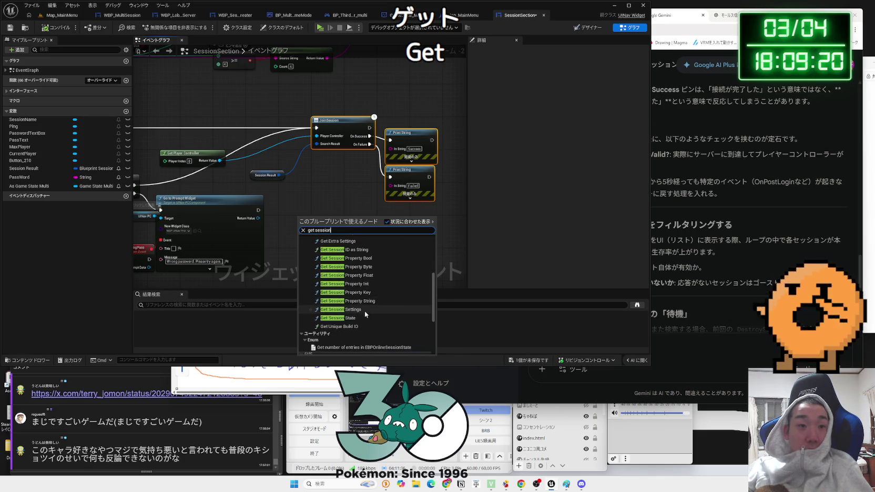
{"action": "scroll", "coordinate": [364, 311], "scroll_direction": "up", "scroll_amount": 2}
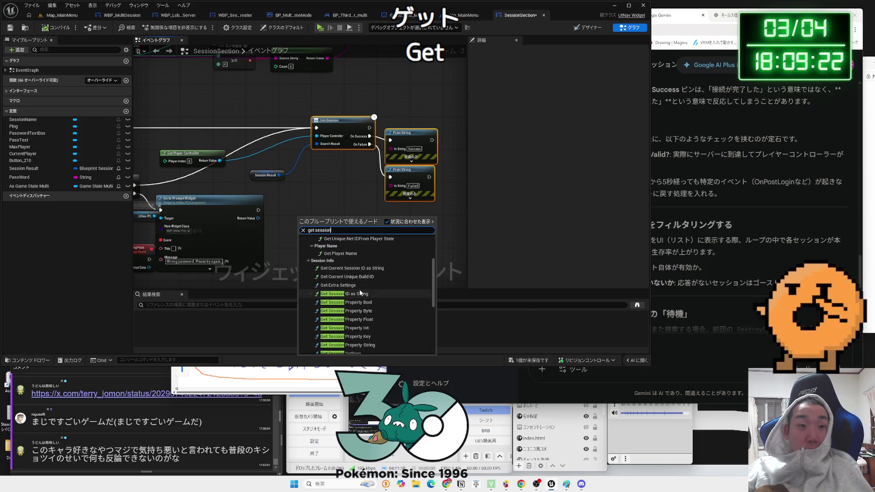
{"action": "scroll", "coordinate": [355, 286], "scroll_direction": "up", "scroll_amount": 1}
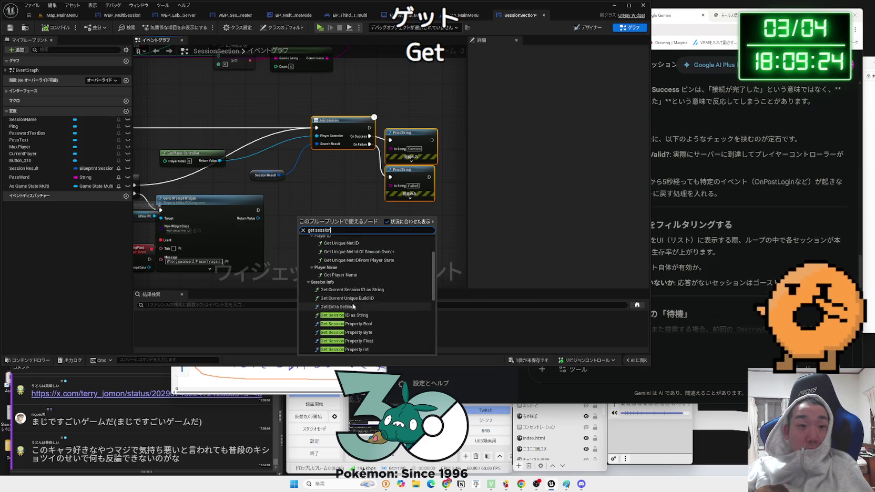
{"action": "left_click", "coordinate": [353, 304]}
{"action": "scroll", "coordinate": [341, 254], "scroll_direction": "up", "scroll_amount": 2}
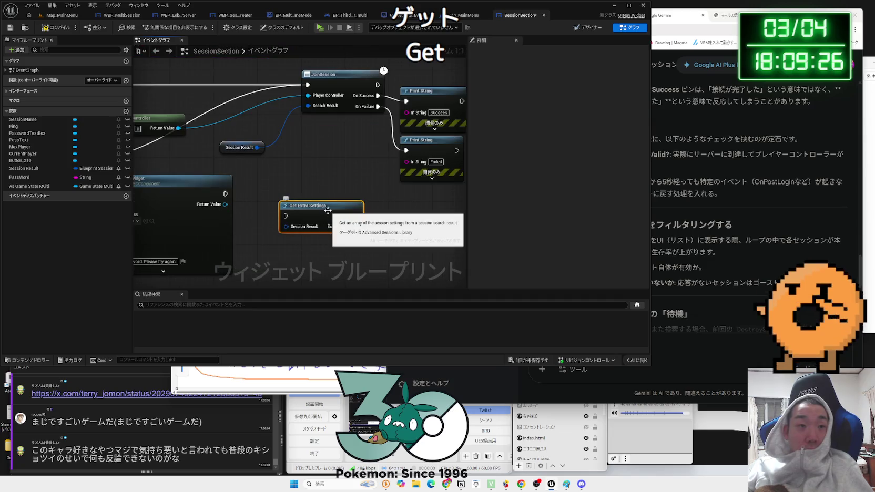
{"action": "key", "text": "Delete"}
- Switch to the GameState_Multi blueprint and back to the SessionSection graph
{"action": "scroll", "coordinate": [361, 255], "scroll_direction": "down", "scroll_amount": 6}
{"action": "scroll", "coordinate": [362, 257], "scroll_direction": "up", "scroll_amount": 1}
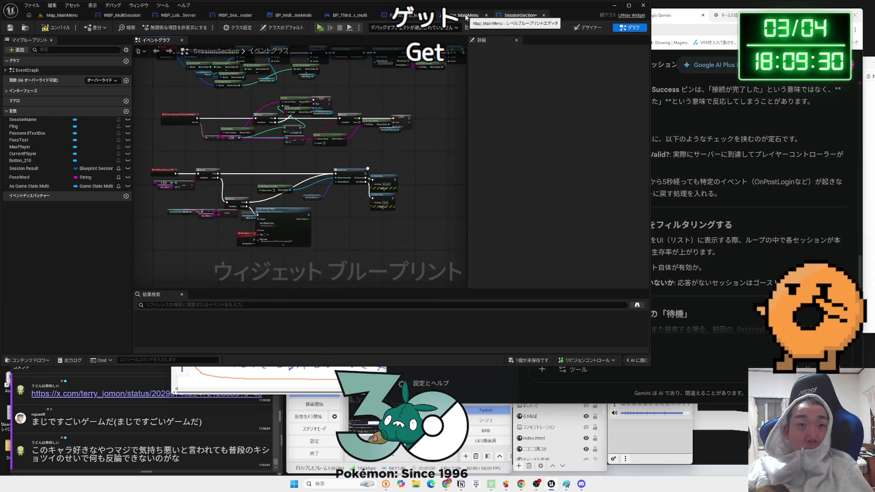
{"action": "left_click", "coordinate": [411, 16]}
{"action": "left_click", "coordinate": [518, 16]}
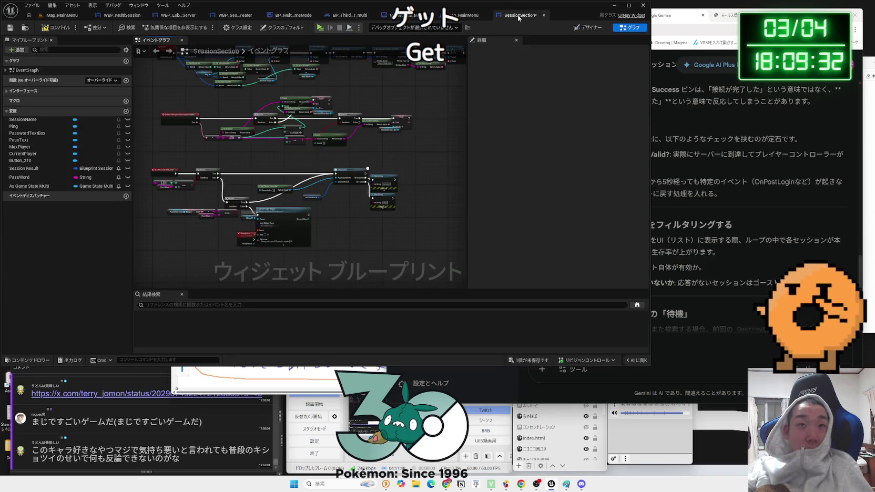
- Add a Get Session Settings node via a 'get settin' search and place it under JoinSession
{"action": "right_click", "coordinate": [344, 222]}
{"action": "type", "text": "get se"}
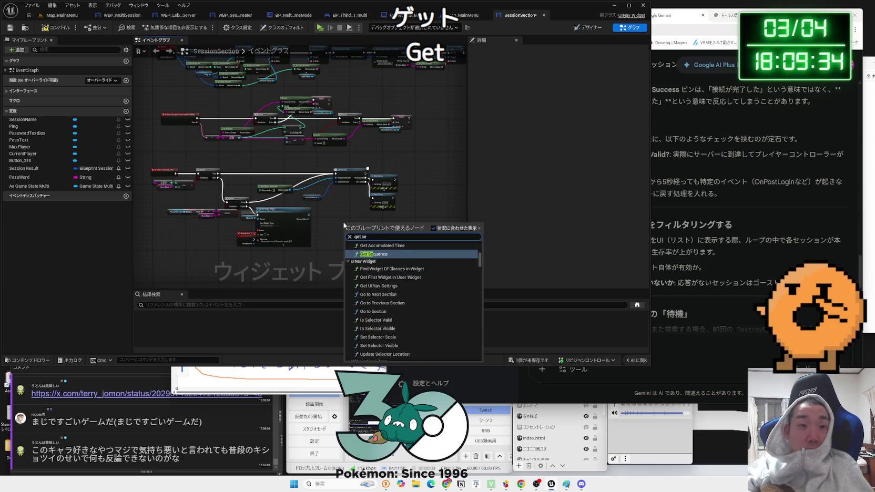
{"action": "type", "text": "tti"}
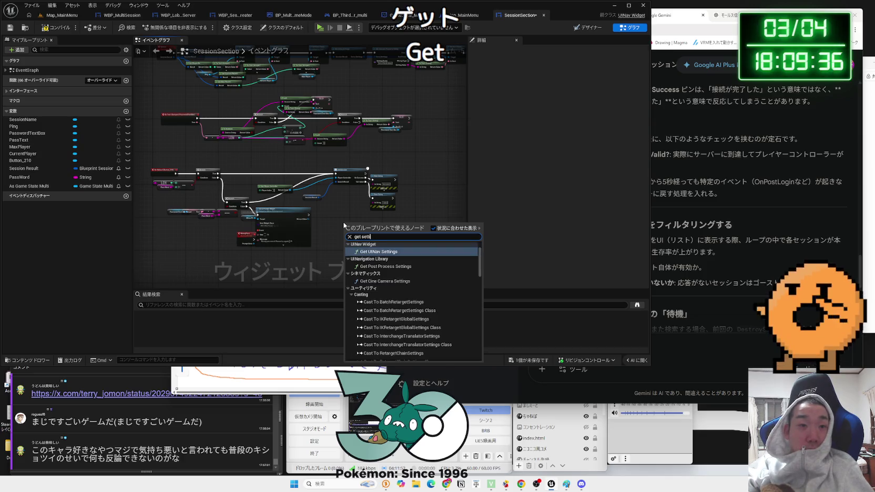
{"action": "key", "text": "BackSpace"}
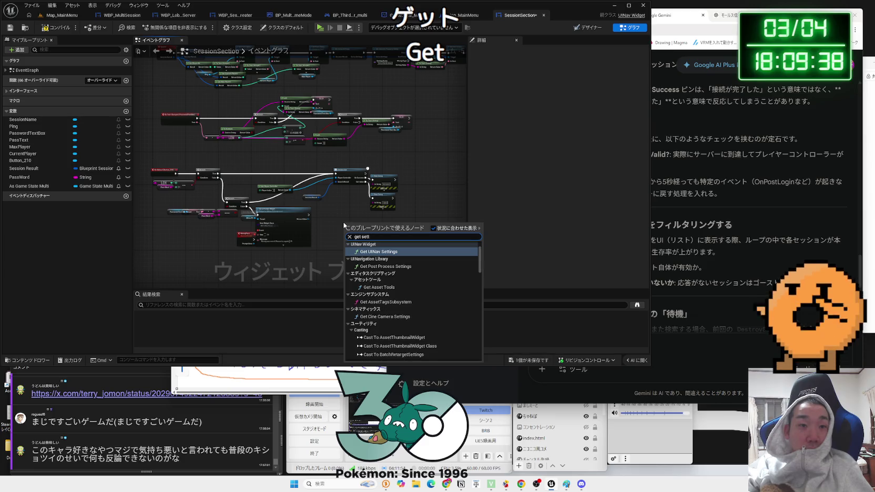
{"action": "type", "text": "ing"}
{"action": "scroll", "coordinate": [389, 297], "scroll_direction": "down", "scroll_amount": 10}
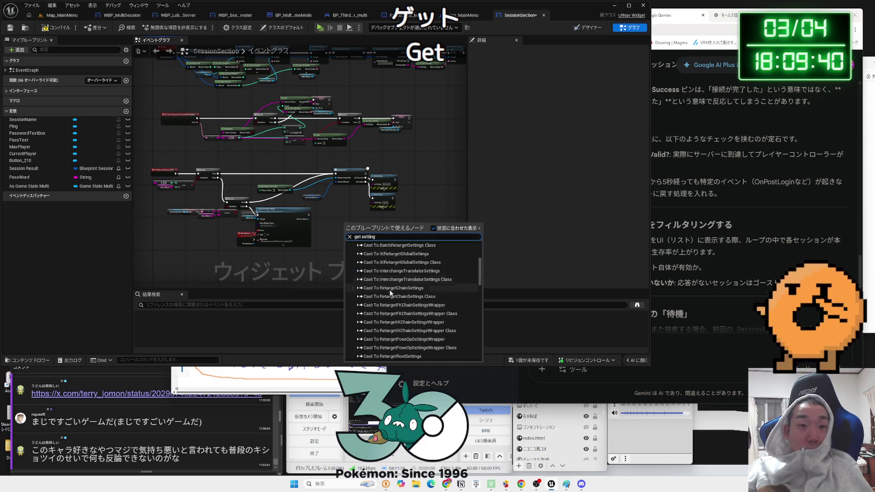
{"action": "scroll", "coordinate": [388, 298], "scroll_direction": "down", "scroll_amount": 10}
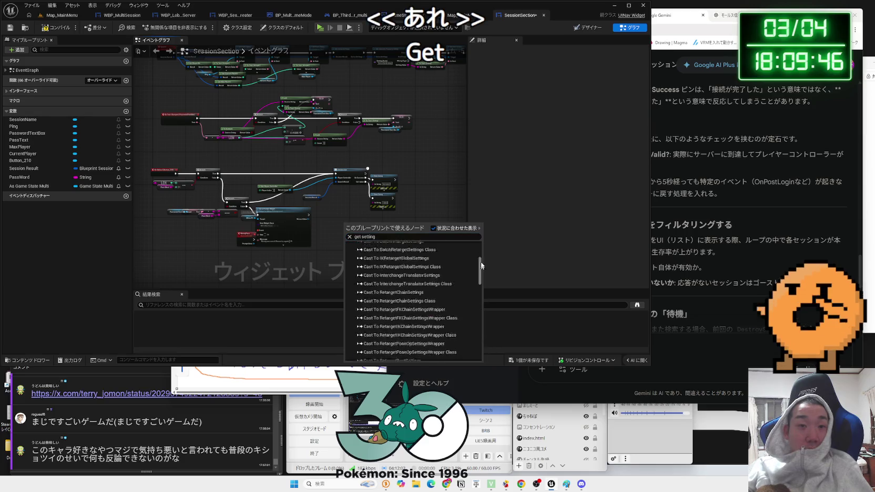
{"action": "scroll", "coordinate": [397, 317], "scroll_direction": "up", "scroll_amount": 20}
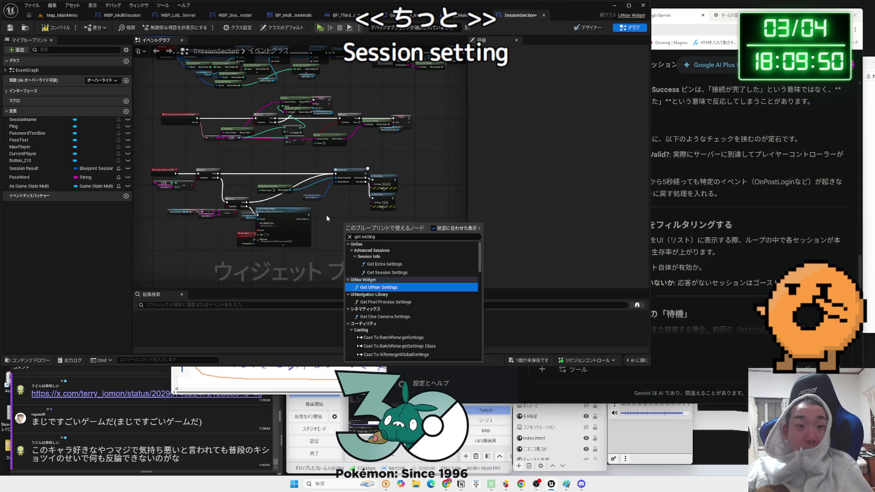
{"action": "left_click", "coordinate": [387, 272]}
{"action": "scroll", "coordinate": [374, 233], "scroll_direction": "up", "scroll_amount": 5}
{"action": "left_click_drag", "start_coordinate": [371, 286], "coordinate": [349, 214]}
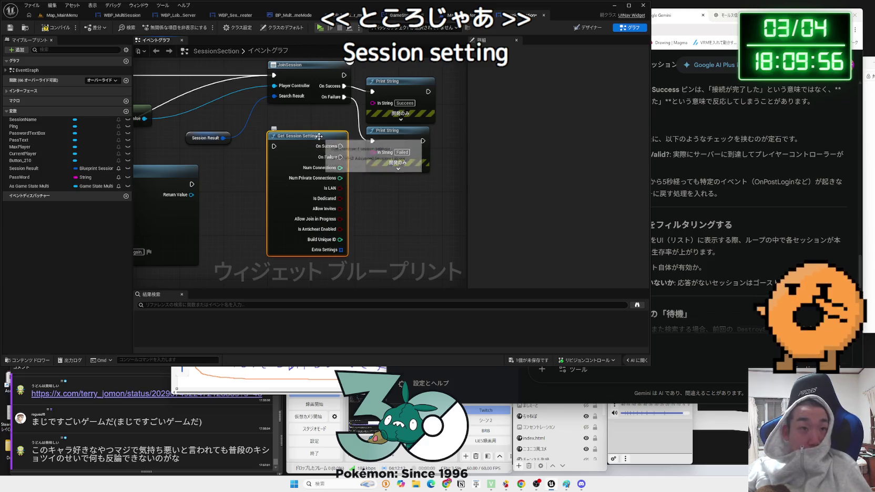
{"action": "left_click_drag", "start_coordinate": [319, 136], "coordinate": [302, 147]}
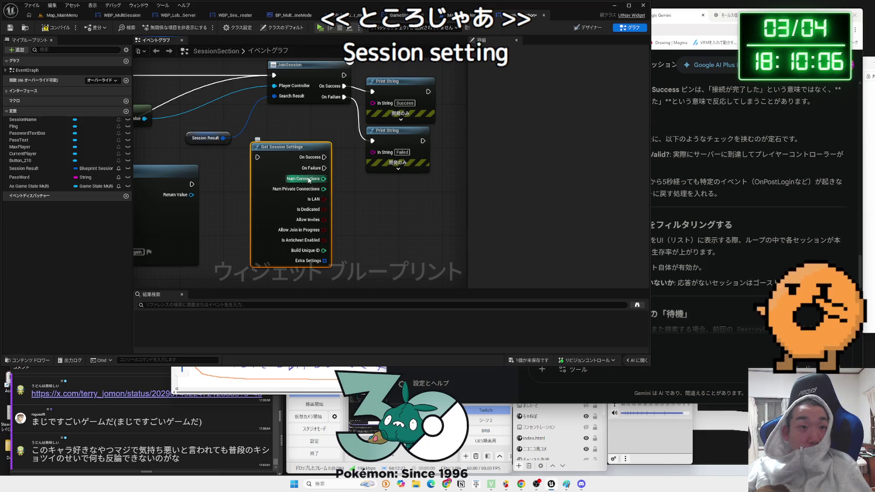
{"action": "scroll", "coordinate": [298, 209], "scroll_direction": "down", "scroll_amount": 2}
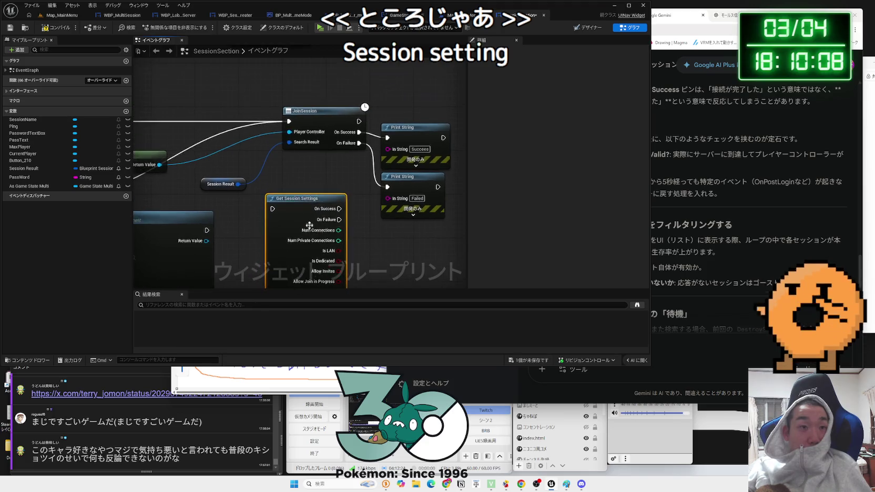
- Replace Get Session Settings with a Get Current Players node wired to Session Result
{"action": "scroll", "coordinate": [298, 208], "scroll_direction": "down", "scroll_amount": 4}
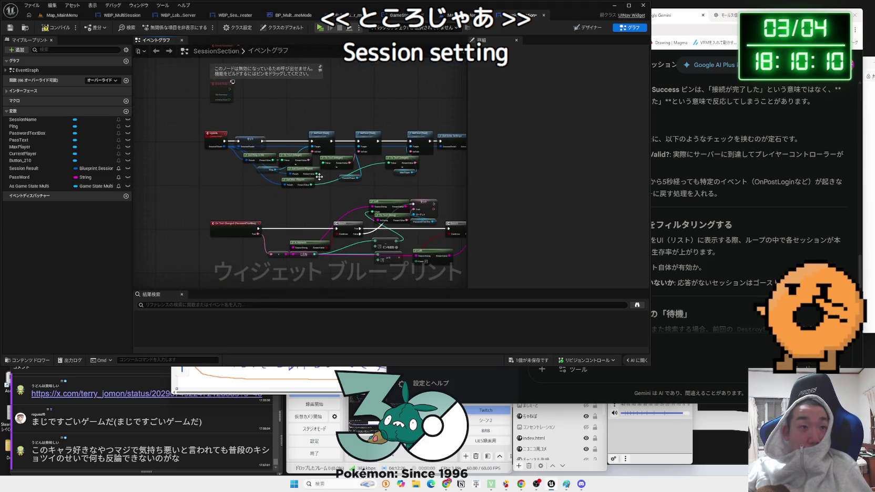
{"action": "scroll", "coordinate": [277, 191], "scroll_direction": "up", "scroll_amount": 5}
{"action": "scroll", "coordinate": [313, 212], "scroll_direction": "down", "scroll_amount": 2}
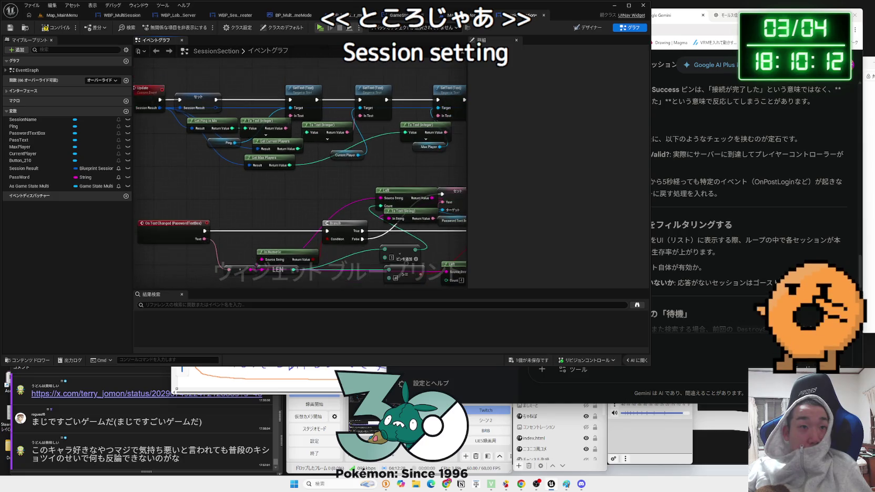
{"action": "scroll", "coordinate": [327, 165], "scroll_direction": "up", "scroll_amount": 2}
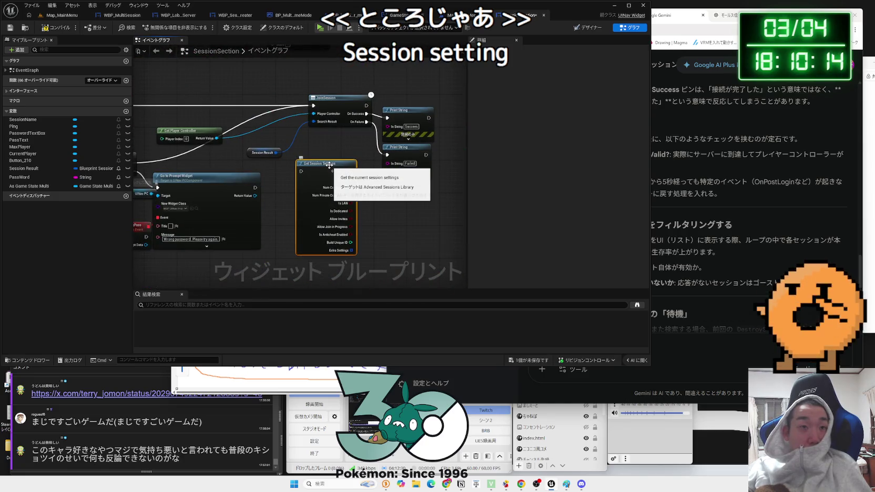
{"action": "key", "text": "Delete"}
{"action": "left_click_drag", "start_coordinate": [275, 153], "coordinate": [303, 169]}
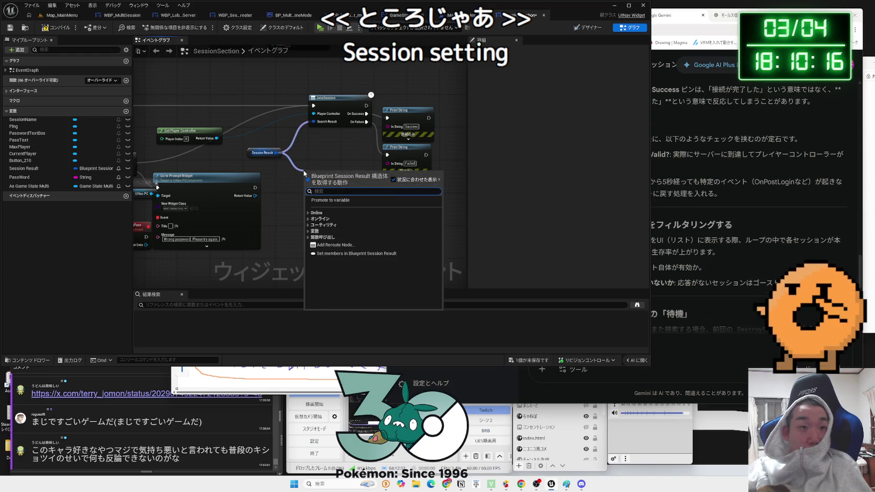
{"action": "type", "text": "current"}
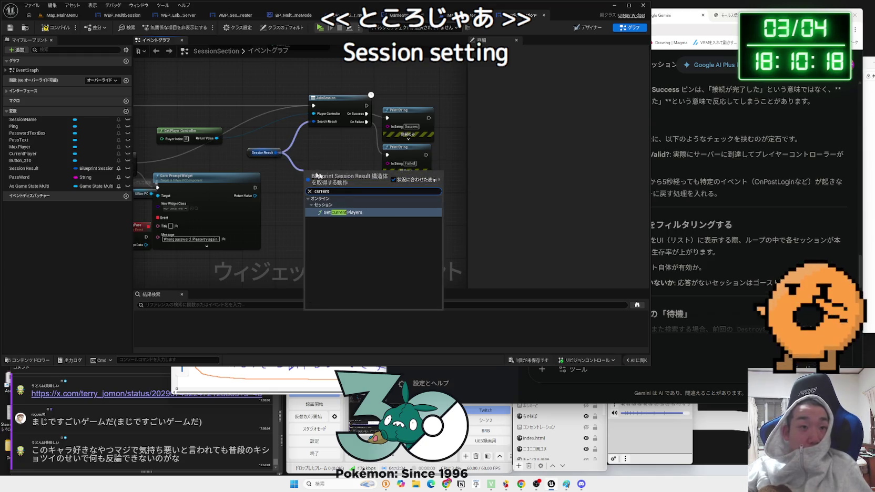
{"action": "key", "text": "Return"}
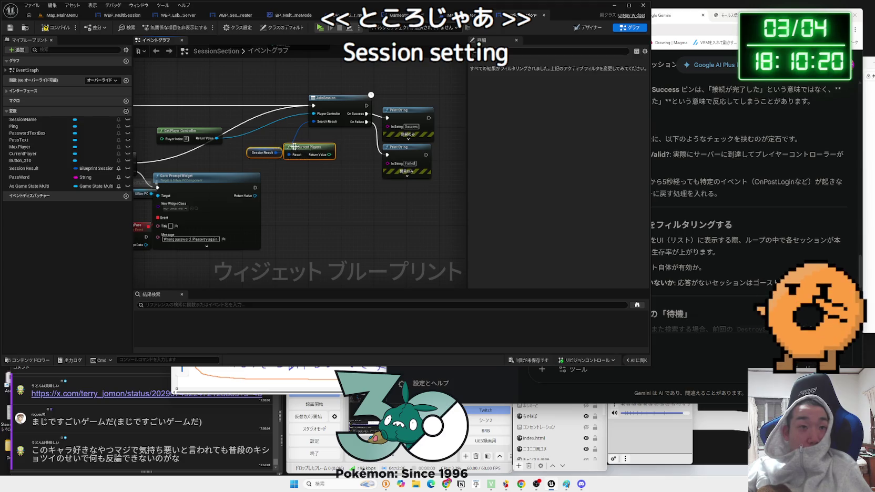
- Duplicate the Failed Print String, feed it the current player count, and set its text colour to red
{"action": "left_click_drag", "start_coordinate": [292, 158], "coordinate": [313, 143]}
{"action": "type", "text": "p"}
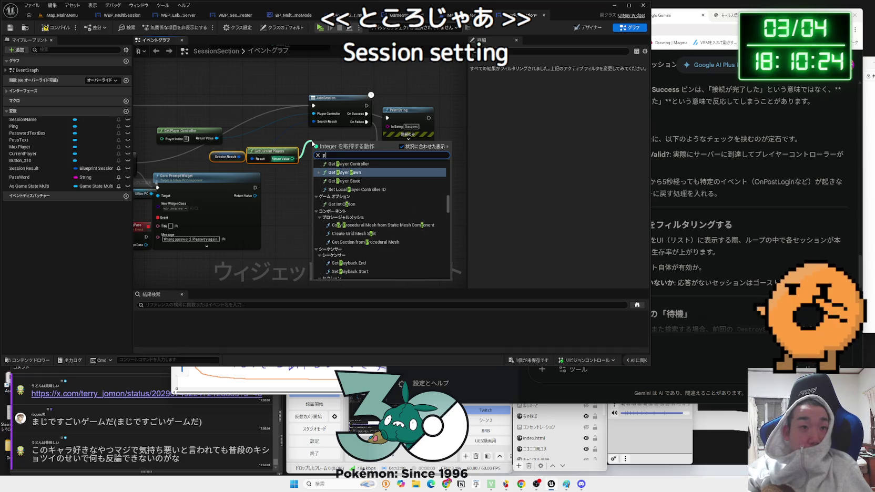
{"action": "key", "text": "Escape"}
{"action": "key", "text": "ctrl+c"}
{"action": "key", "text": "ctrl+v"}
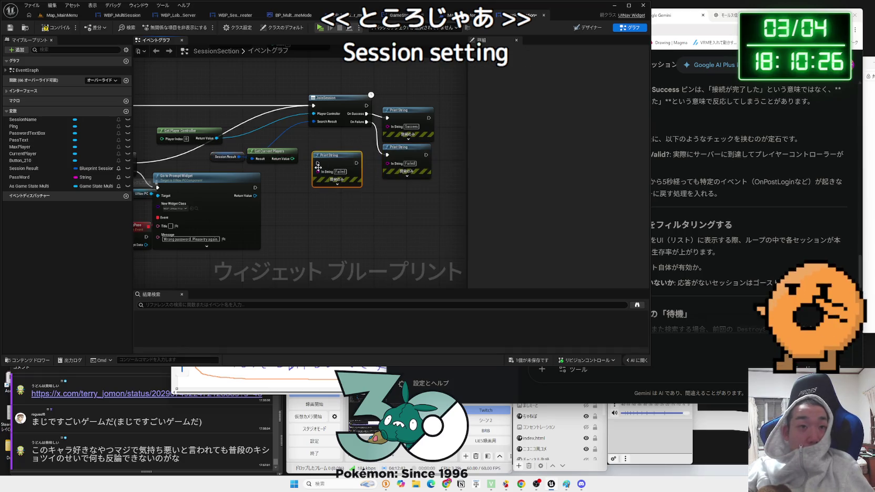
{"action": "left_click_drag", "start_coordinate": [290, 159], "coordinate": [317, 171]}
{"action": "left_click", "coordinate": [337, 184]}
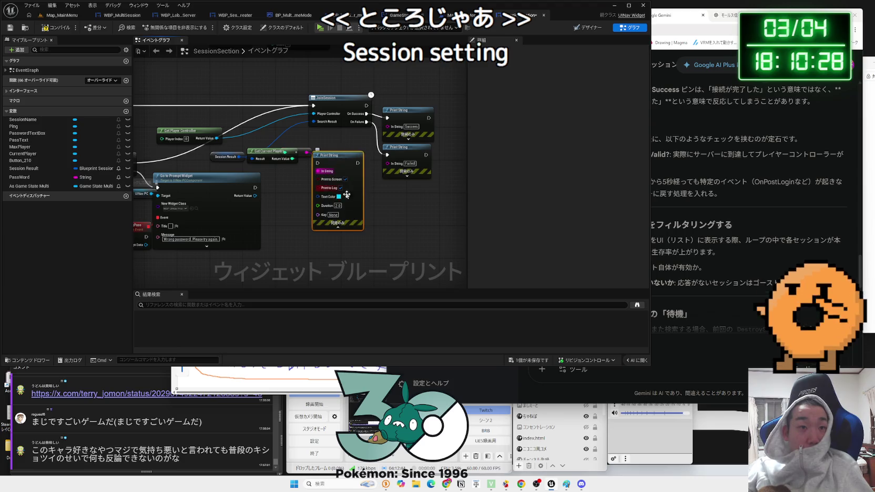
{"action": "left_click", "coordinate": [339, 197]}
{"action": "left_click", "coordinate": [414, 250]}
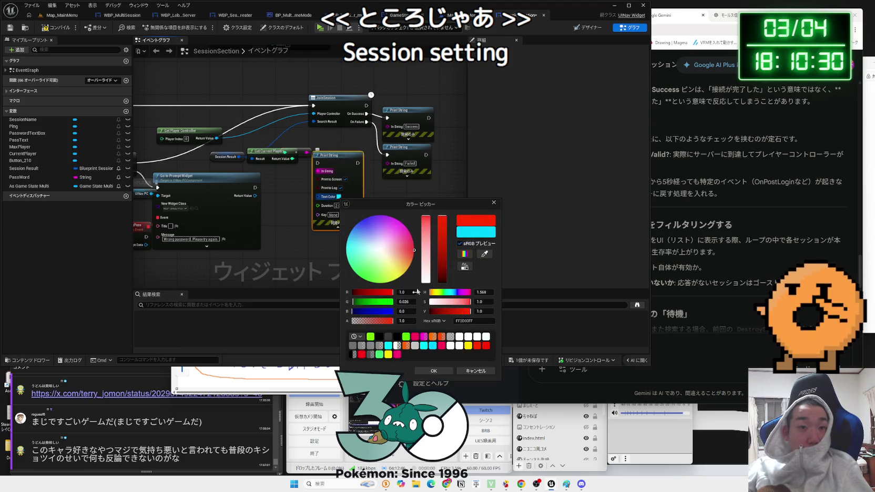
{"action": "left_click", "coordinate": [434, 371]}
- Place the red print above JoinSession and route the incoming execution through it into JoinSession
{"action": "left_click_drag", "start_coordinate": [334, 156], "coordinate": [268, 74]}
{"action": "left_click", "coordinate": [272, 133]}
{"action": "left_click_drag", "start_coordinate": [297, 141], "coordinate": [331, 180]}
{"action": "mouse_move", "coordinate": [284, 133]}
{"action": "left_mouse_down"}
{"action": "mouse_move", "coordinate": [284, 158]}
{"action": "mouse_move", "coordinate": [258, 171]}
{"action": "mouse_move", "coordinate": [148, 180]}
{"action": "left_mouse_up"}
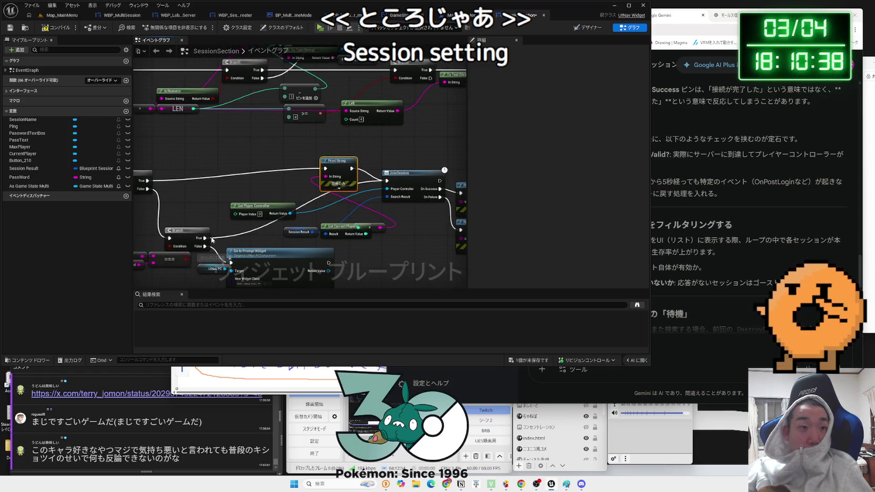
{"action": "left_click_drag", "start_coordinate": [345, 163], "coordinate": [349, 171]}
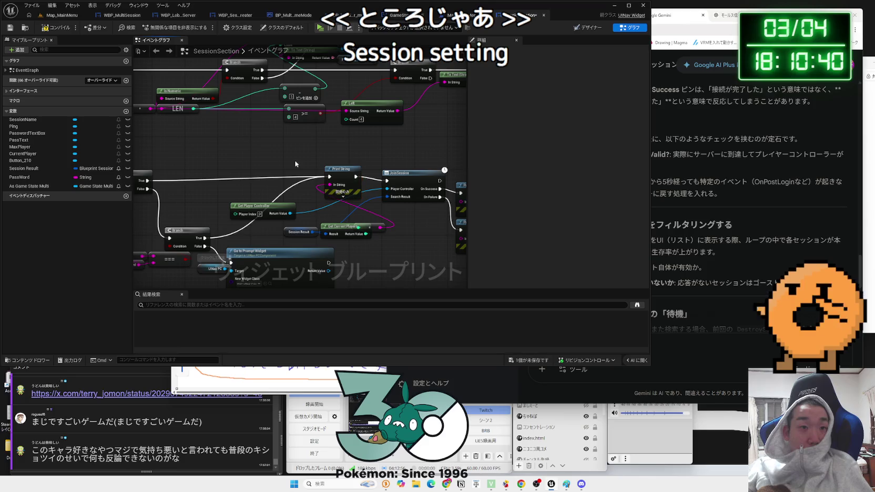
{"action": "left_click", "coordinate": [61, 15]}
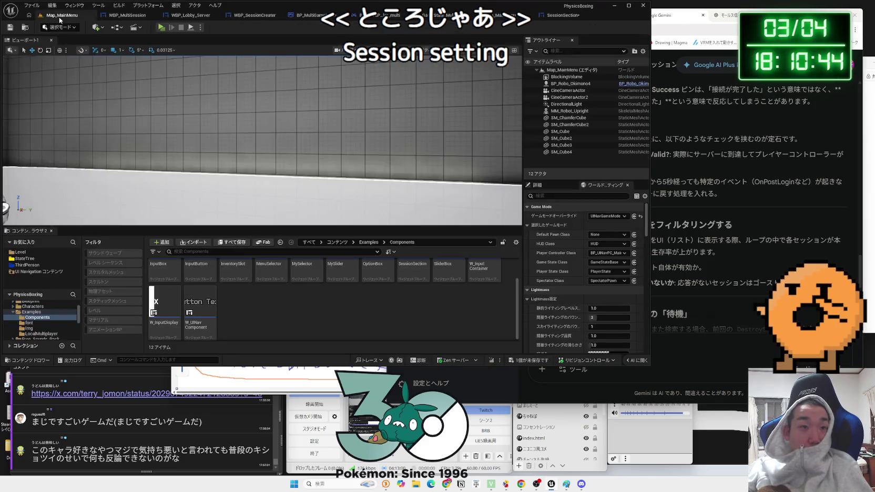
- Launch a three-client play test and start a session search in one client
{"action": "key", "text": "alt+p"}
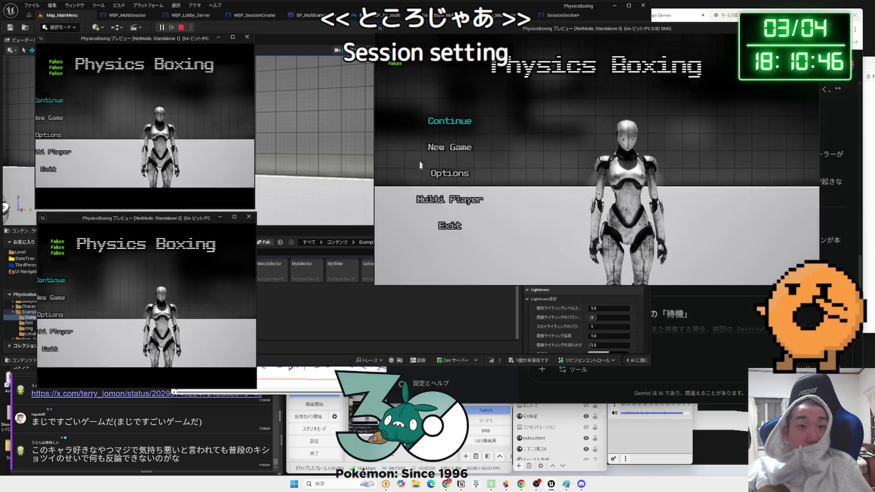
{"action": "left_click", "coordinate": [460, 250]}
{"action": "left_click", "coordinate": [256, 135]}
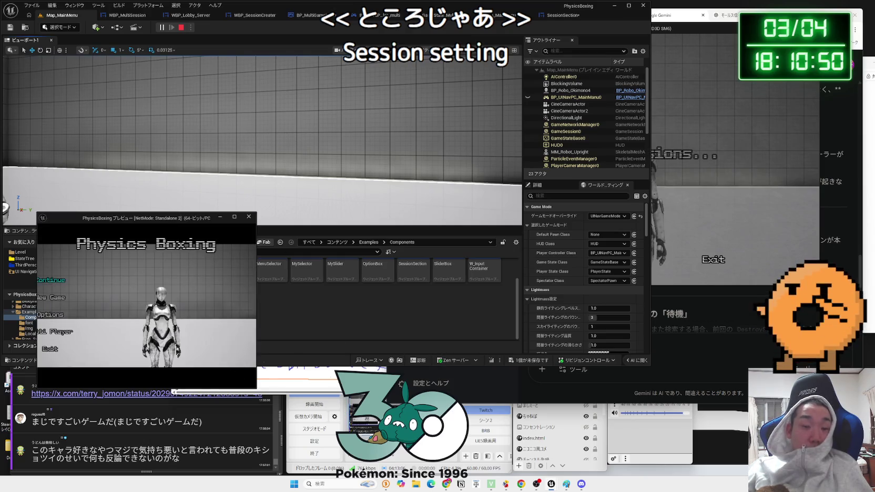
{"action": "mouse_move", "coordinate": [550, 486]}
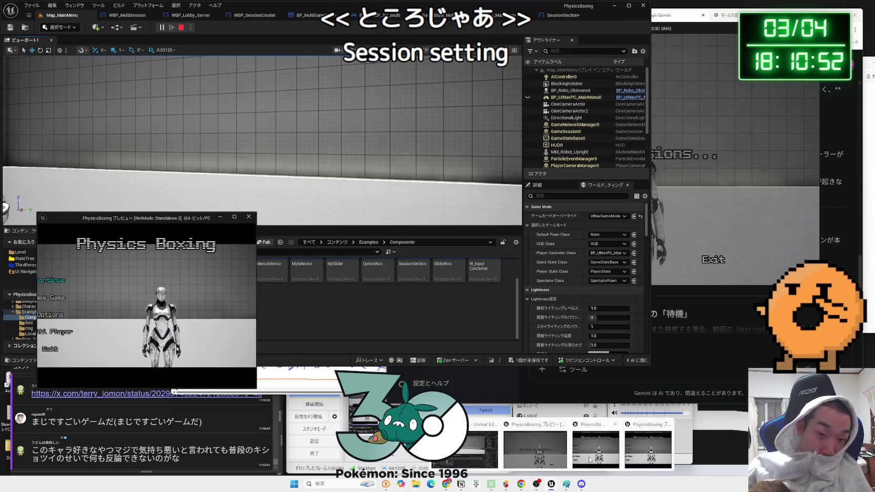
{"action": "left_click", "coordinate": [598, 451]}
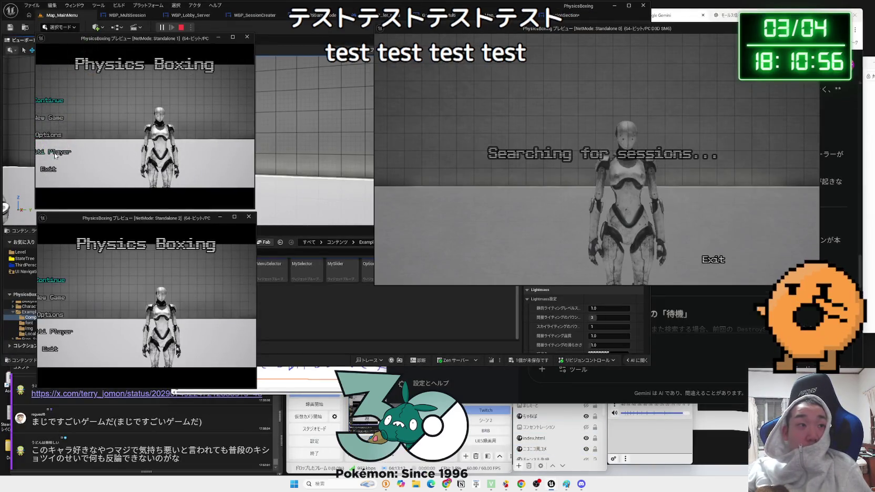
{"action": "key", "text": "Down"}
{"action": "key", "text": "Down"}
{"action": "key", "text": "Down"}
{"action": "key", "text": "Return"}
- Create the hosted lobby in the host window, then search for sessions from the second client
{"action": "left_click_drag", "start_coordinate": [255, 135], "coordinate": [369, 135]}
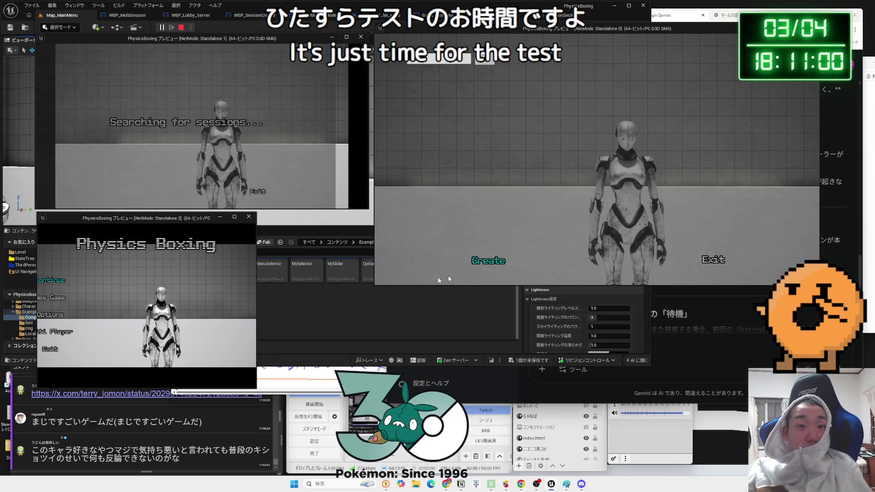
{"action": "left_click", "coordinate": [488, 261]}
{"action": "left_click", "coordinate": [550, 197]}
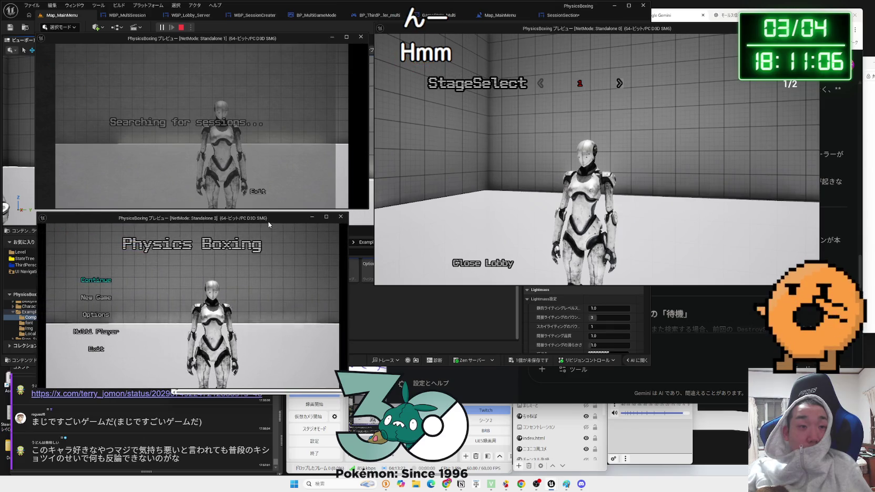
{"action": "left_click", "coordinate": [158, 352]}
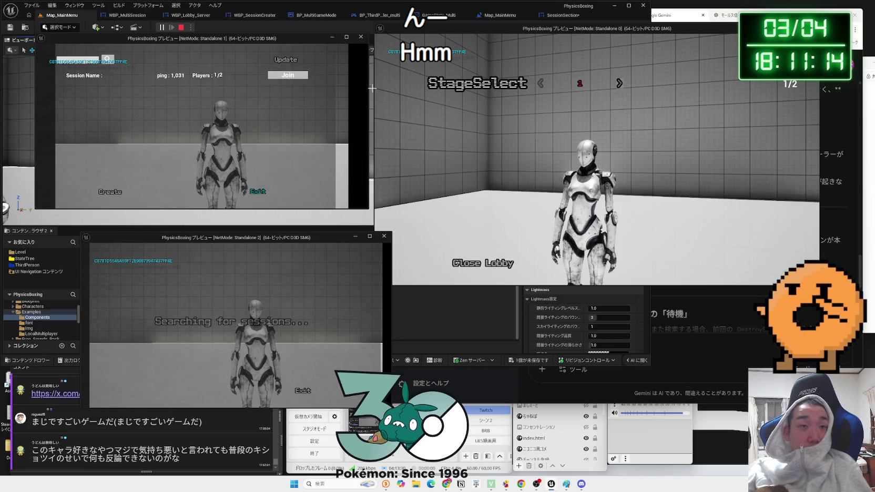
- Join the listed session from the first and second clients
{"action": "left_click_drag", "start_coordinate": [368, 88], "coordinate": [333, 85]}
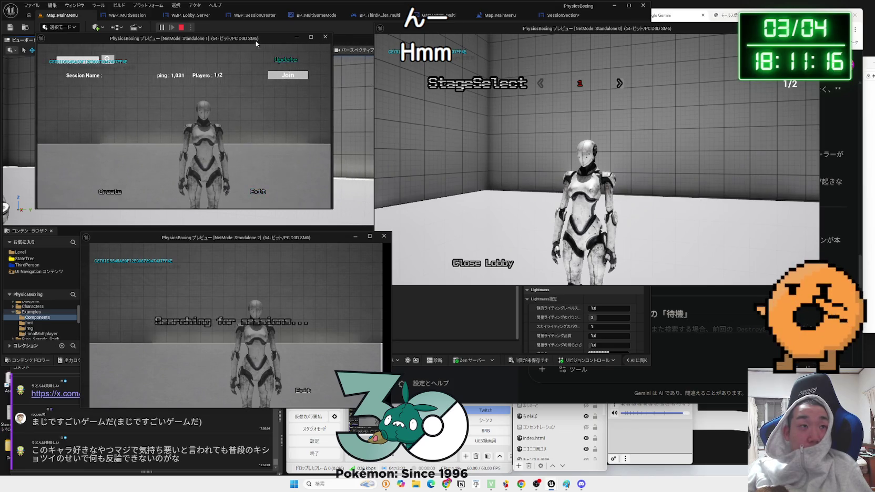
{"action": "left_click_drag", "start_coordinate": [256, 41], "coordinate": [284, 50]}
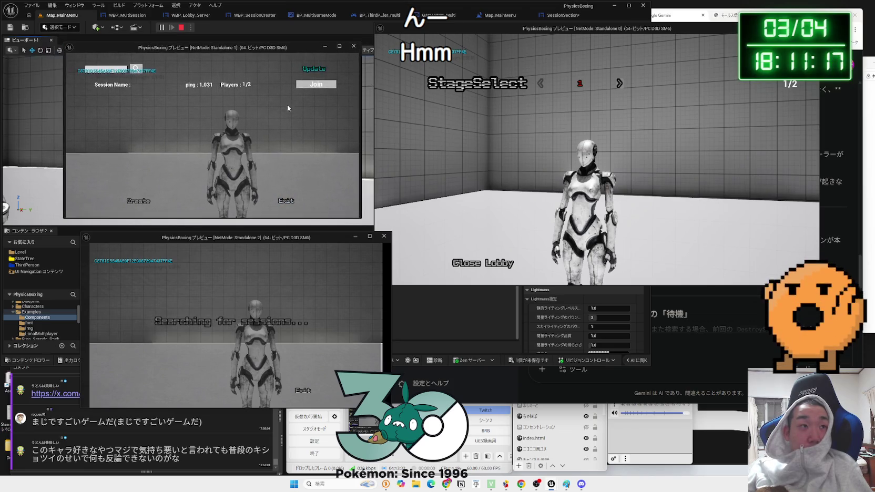
{"action": "left_click", "coordinate": [319, 85]}
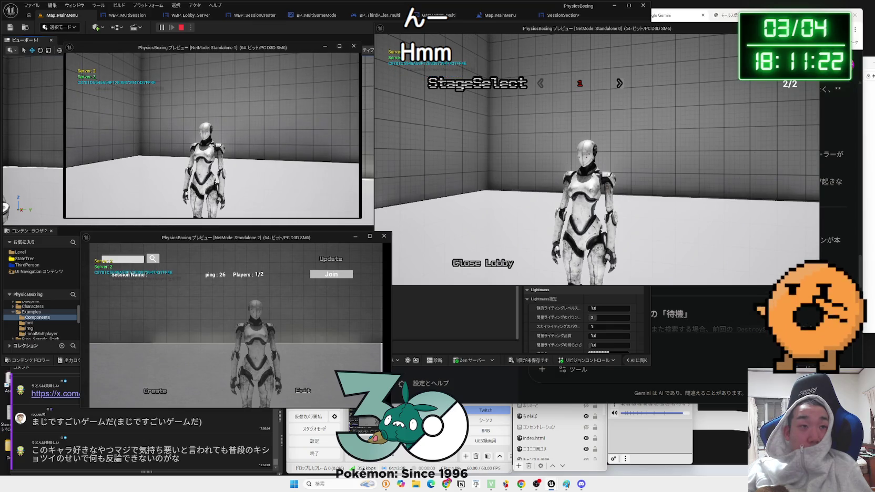
{"action": "key", "text": "alt+Tab"}
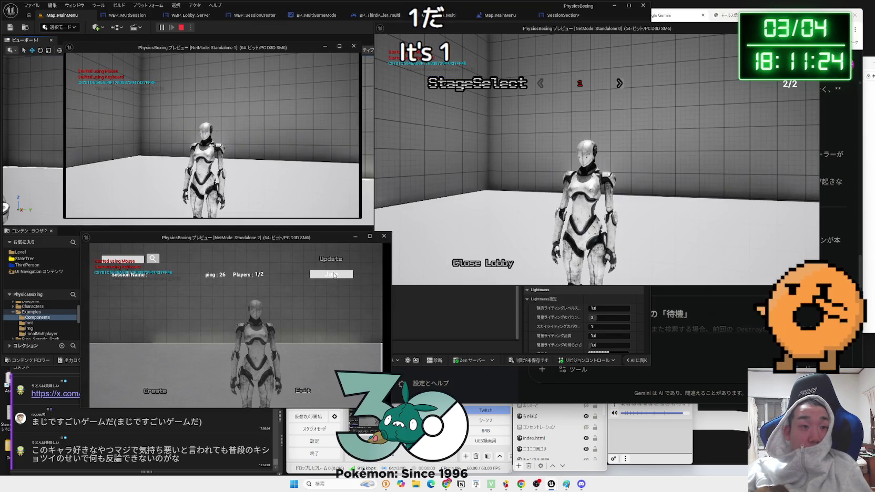
{"action": "left_click", "coordinate": [335, 275]}
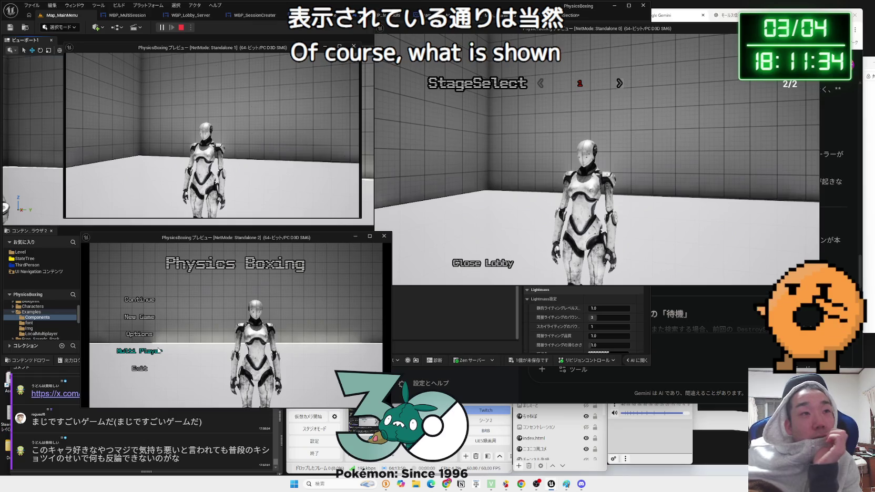
- Close and recreate the hosted lobby, retry joining from the second client, then stop the test play
{"action": "left_click", "coordinate": [159, 350]}
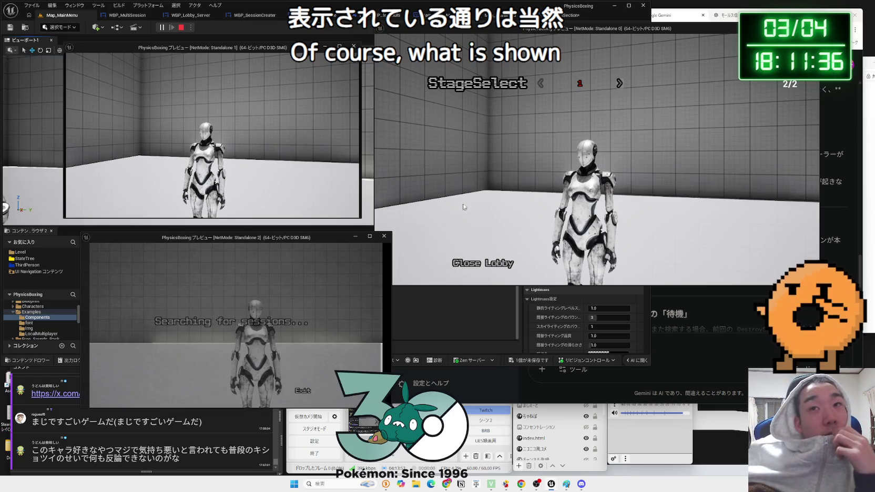
{"action": "left_click", "coordinate": [492, 268]}
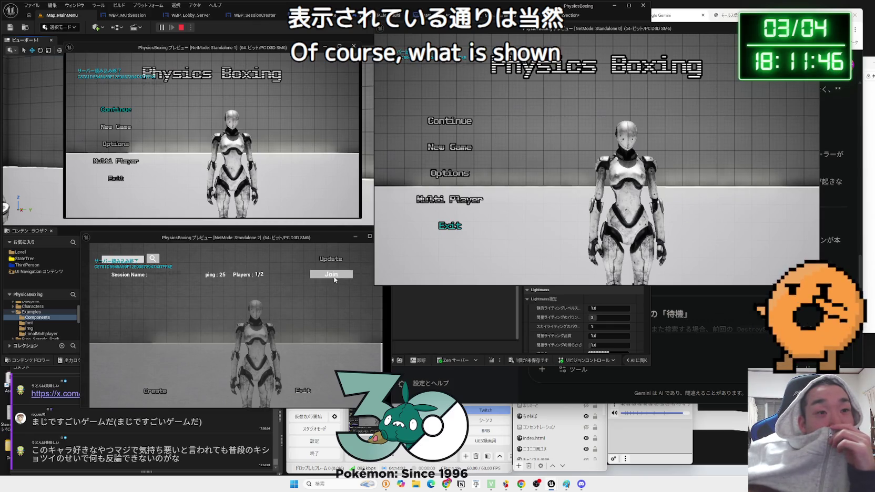
{"action": "left_click", "coordinate": [334, 275]}
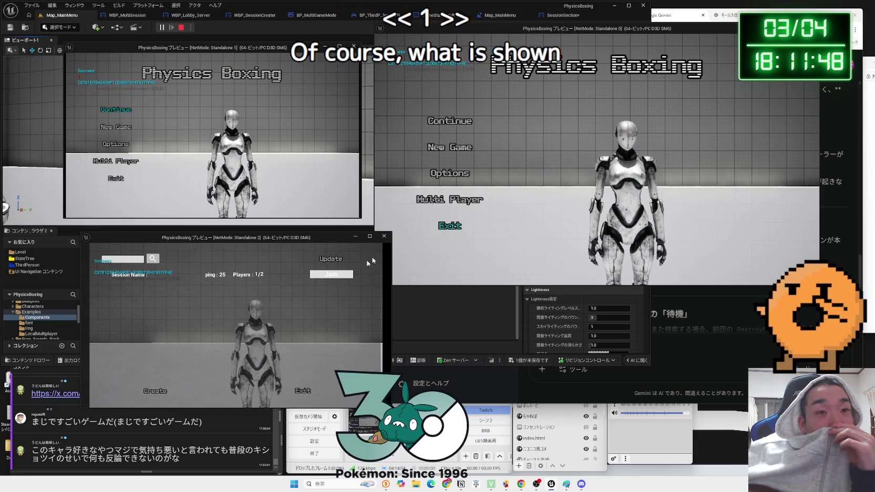
{"action": "left_click", "coordinate": [450, 200]}
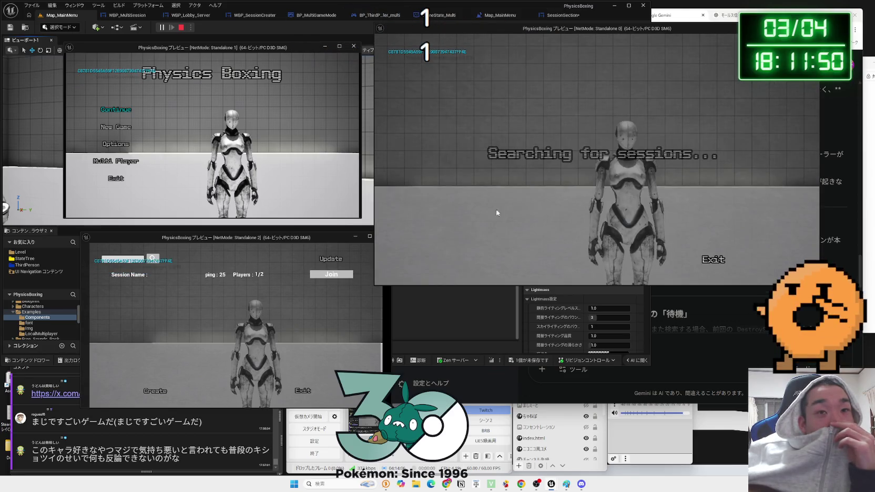
{"action": "left_click", "coordinate": [337, 275]}
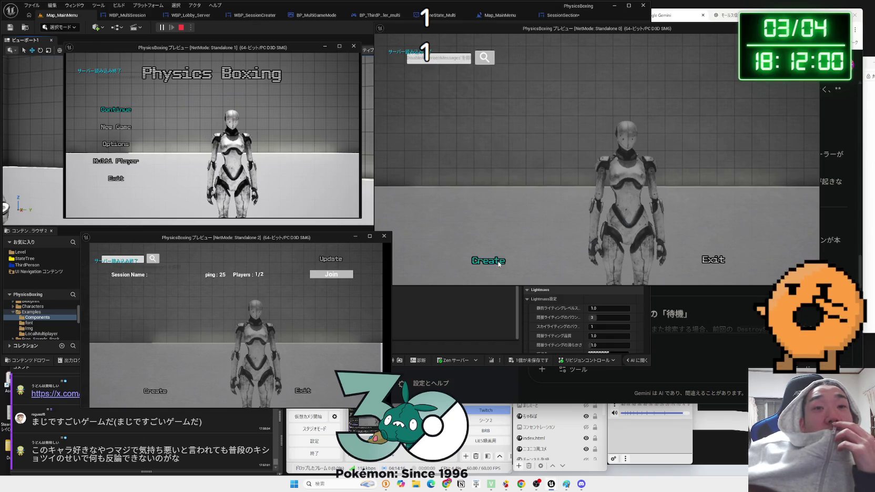
{"action": "left_click", "coordinate": [490, 258]}
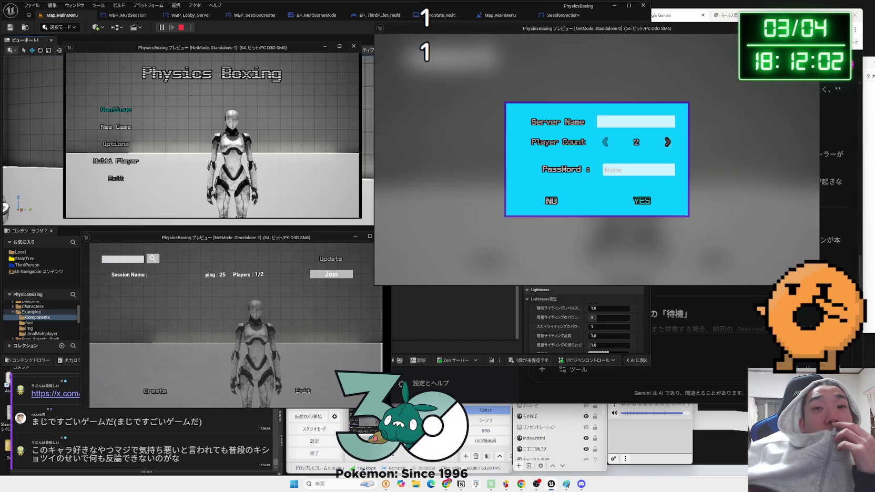
{"action": "left_click", "coordinate": [641, 200]}
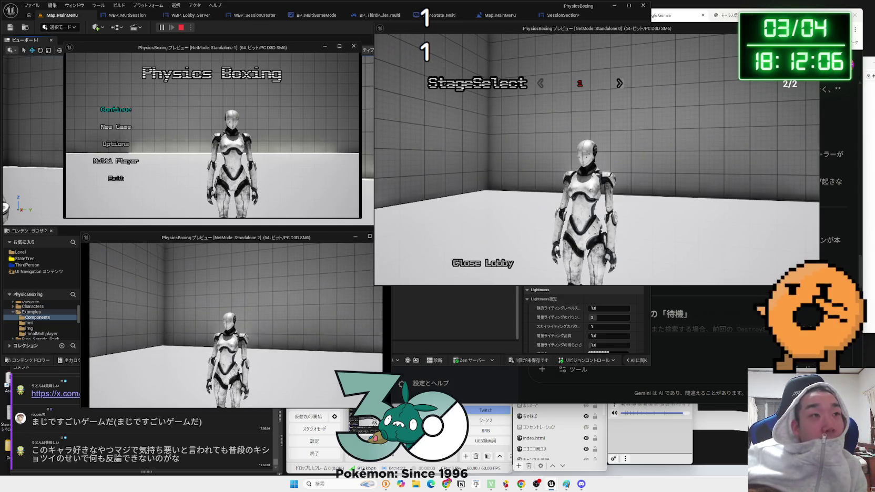
{"action": "key", "text": "Escape"}
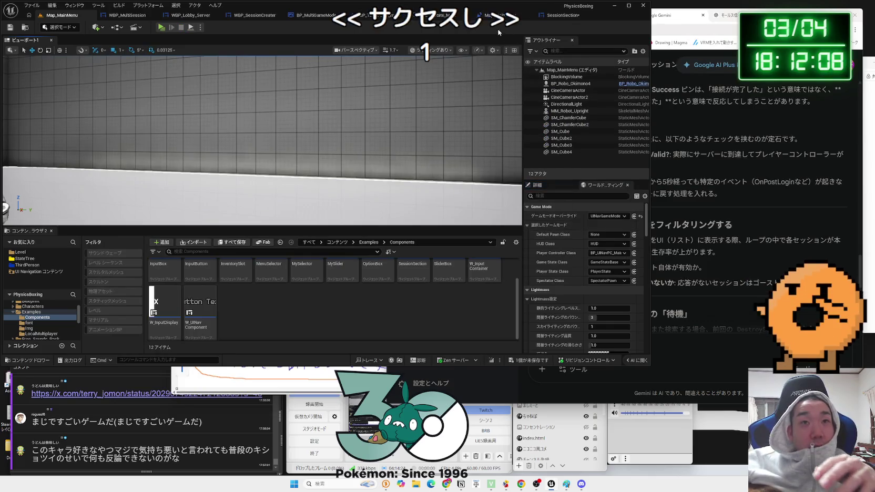
- Delete the red player-count print and Get Current Players, wiring Branch True into Join Session
{"action": "left_click", "coordinate": [531, 19]}
{"action": "left_click", "coordinate": [455, 20]}
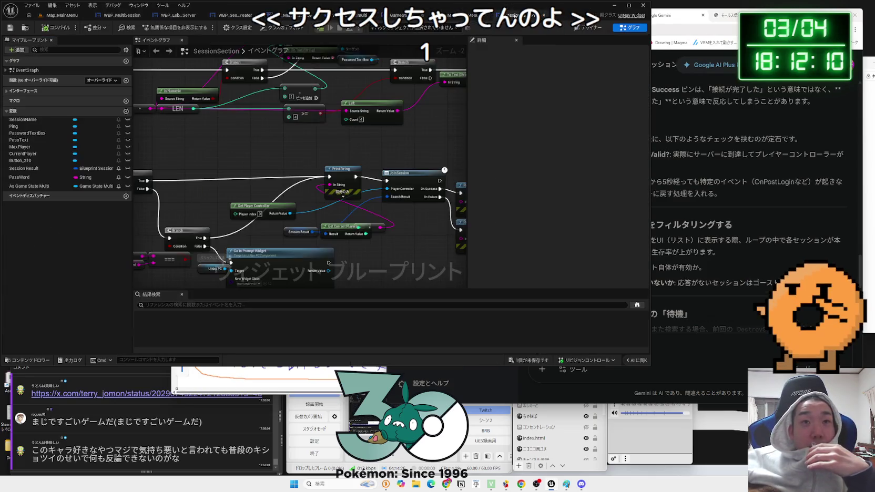
{"action": "left_click", "coordinate": [355, 226]}
{"action": "left_click", "coordinate": [339, 169], "text": "ctrl"}
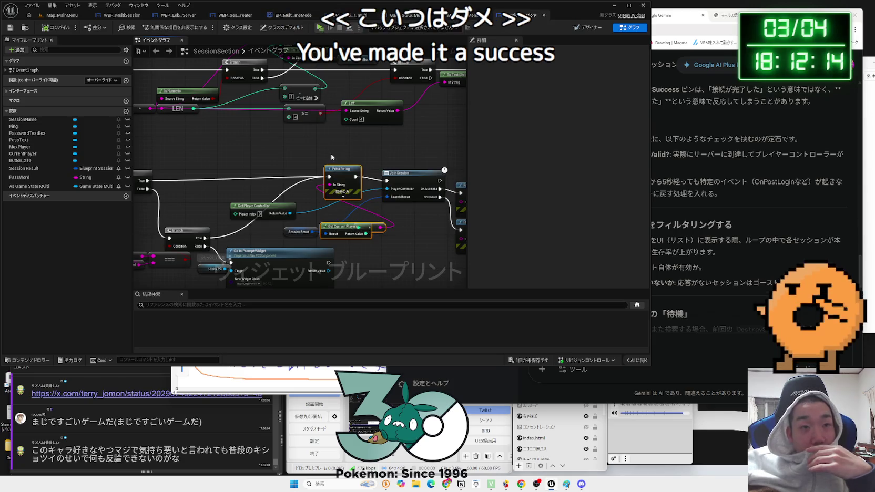
{"action": "key", "text": "Delete"}
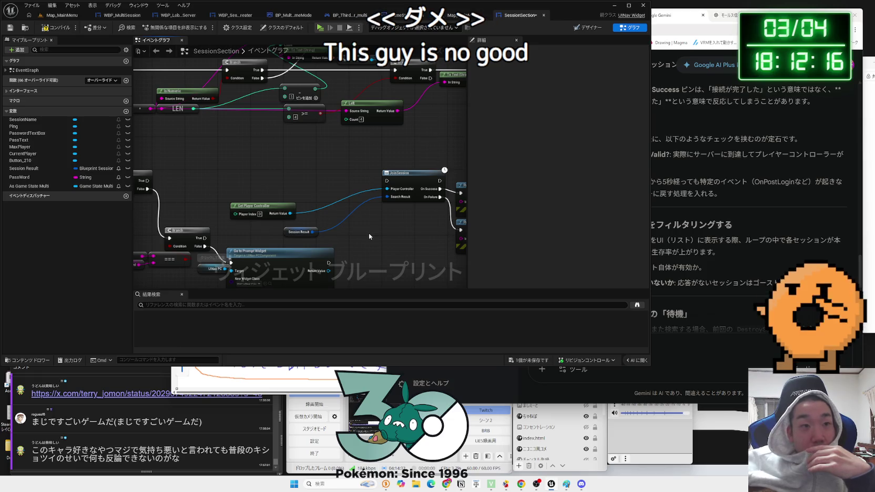
{"action": "left_click_drag", "start_coordinate": [148, 180], "coordinate": [387, 184]}
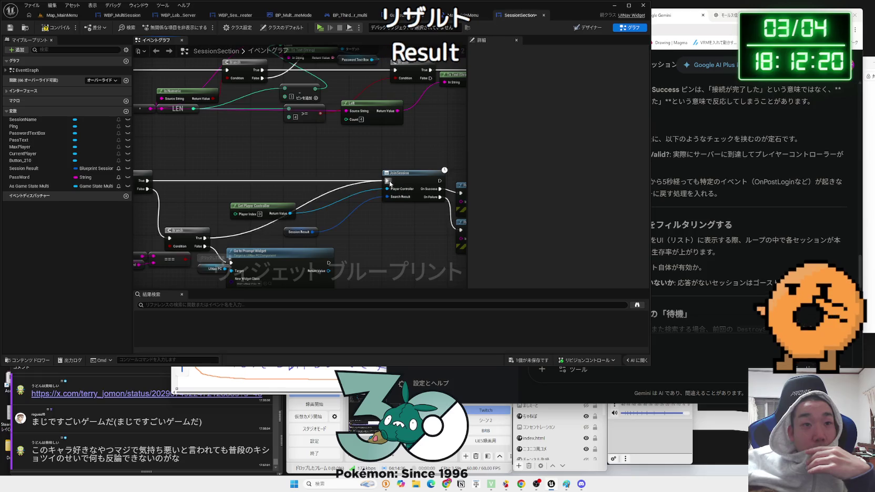
- Move Session Result and Get Player Controller next to Join Session
{"action": "left_click", "coordinate": [298, 232]}
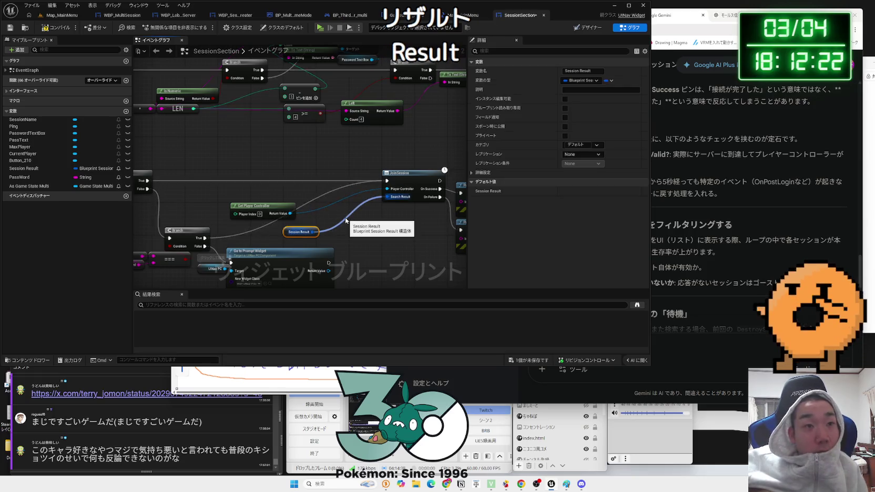
{"action": "left_click_drag", "start_coordinate": [295, 231], "coordinate": [352, 223]}
{"action": "mouse_move", "coordinate": [256, 210]}
{"action": "left_mouse_down"}
{"action": "mouse_move", "coordinate": [309, 191]}
{"action": "mouse_move", "coordinate": [341, 189]}
{"action": "mouse_move", "coordinate": [345, 200]}
{"action": "left_mouse_up"}
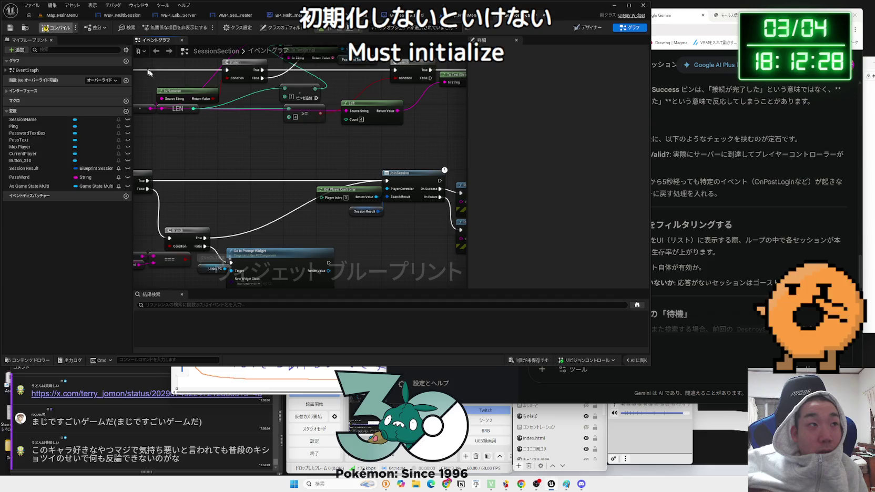
- Box-select the player controller, session result and Join Session nodes in the SessionSection graph
{"action": "scroll", "coordinate": [349, 195], "scroll_direction": "down", "scroll_amount": 4}
{"action": "scroll", "coordinate": [349, 196], "scroll_direction": "up", "scroll_amount": 1}
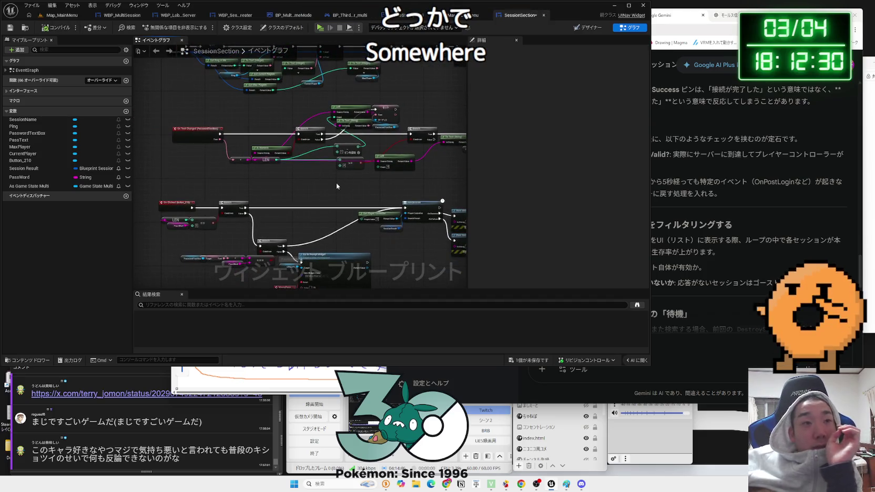
{"action": "left_click_drag", "start_coordinate": [331, 197], "coordinate": [389, 251]}
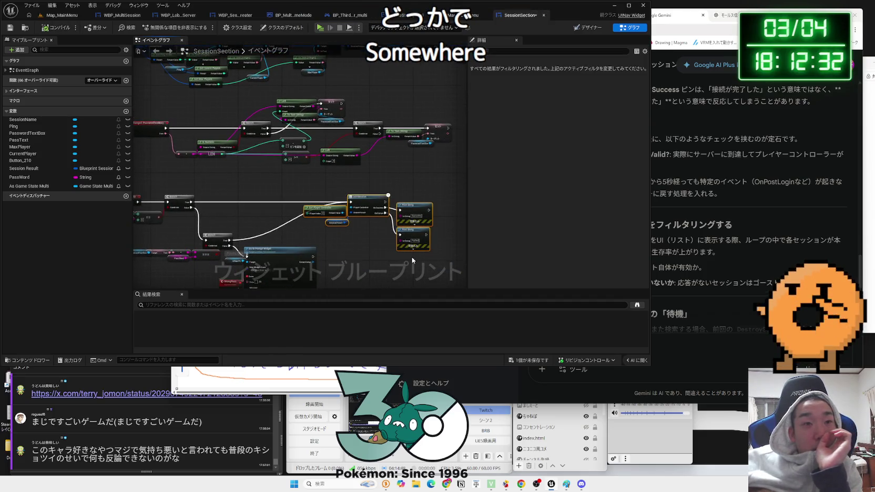
{"action": "mouse_move", "coordinate": [327, 187]}
{"action": "left_mouse_down"}
{"action": "mouse_move", "coordinate": [387, 251]}
{"action": "mouse_move", "coordinate": [381, 228]}
{"action": "mouse_move", "coordinate": [326, 188]}
{"action": "left_mouse_up"}
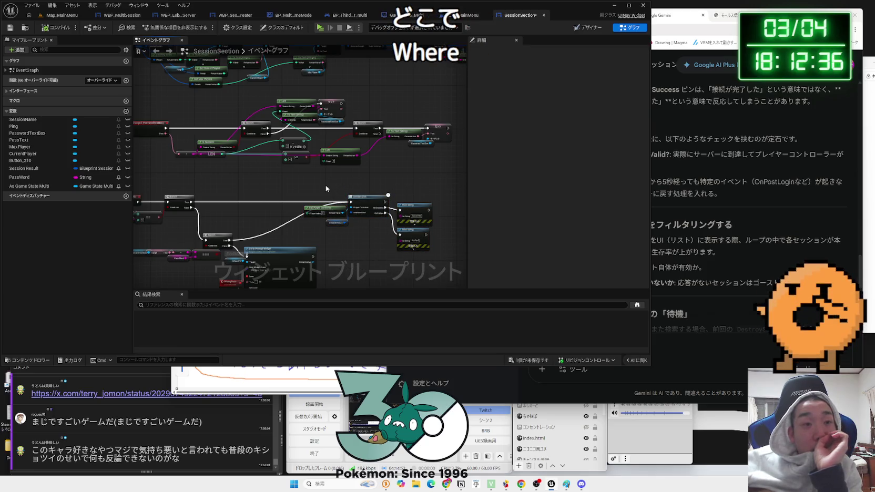
- Save the unsaved SessionSection widget blueprint from the Save Content dialog
{"action": "left_click", "coordinate": [528, 360]}
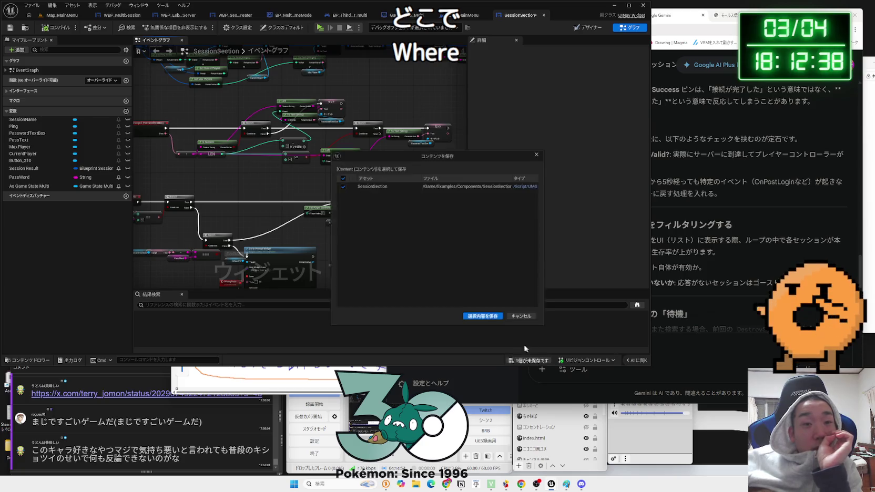
{"action": "left_click", "coordinate": [482, 315]}
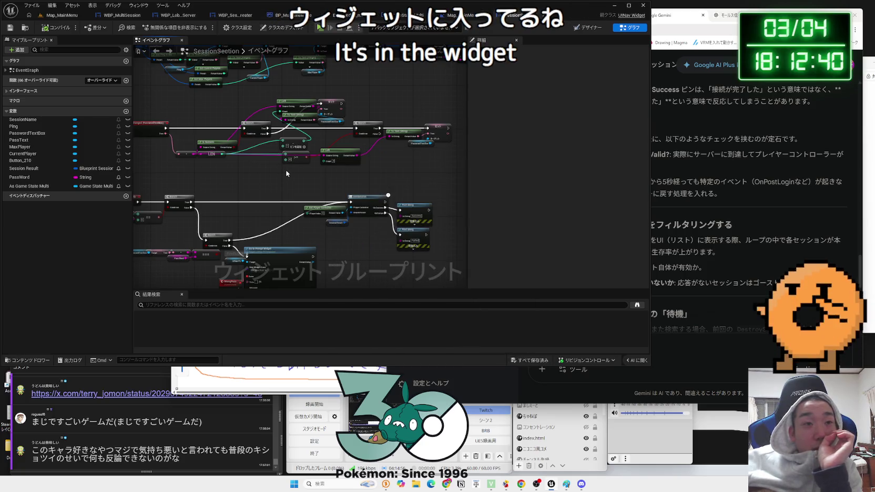
{"action": "scroll", "coordinate": [286, 173], "scroll_direction": "down", "scroll_amount": 2}
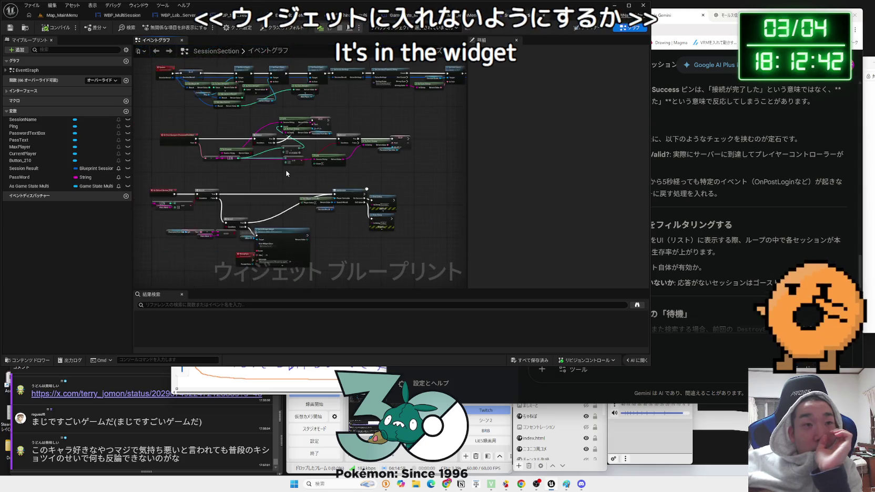
{"action": "scroll", "coordinate": [334, 251], "scroll_direction": "up", "scroll_amount": 1}
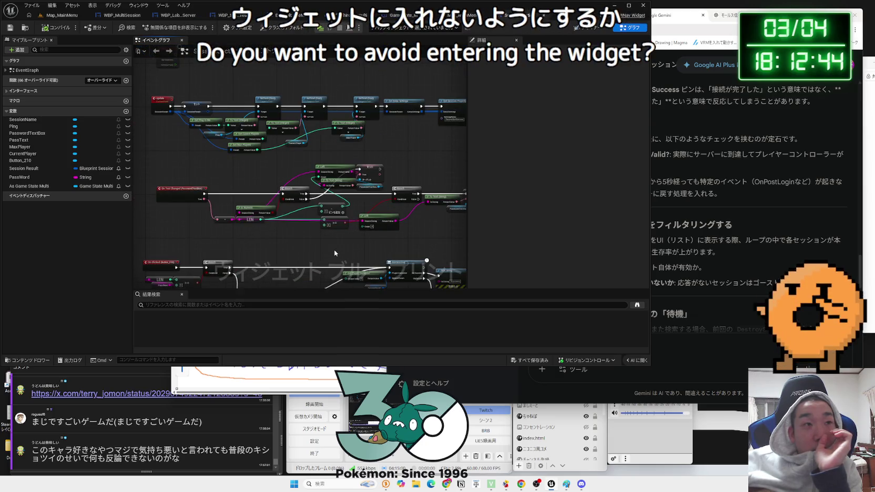
{"action": "scroll", "coordinate": [334, 253], "scroll_direction": "down", "scroll_amount": 2}
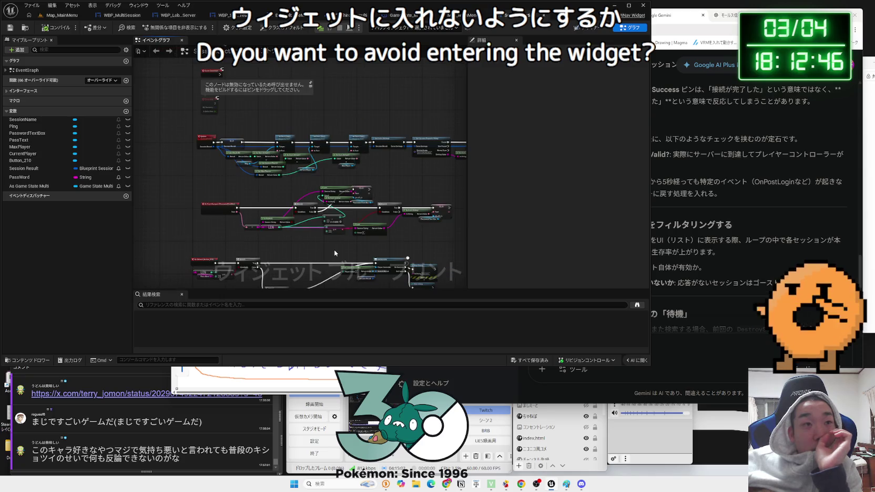
{"action": "left_click", "coordinate": [670, 206]}
{"action": "left_click", "coordinate": [679, 339]}
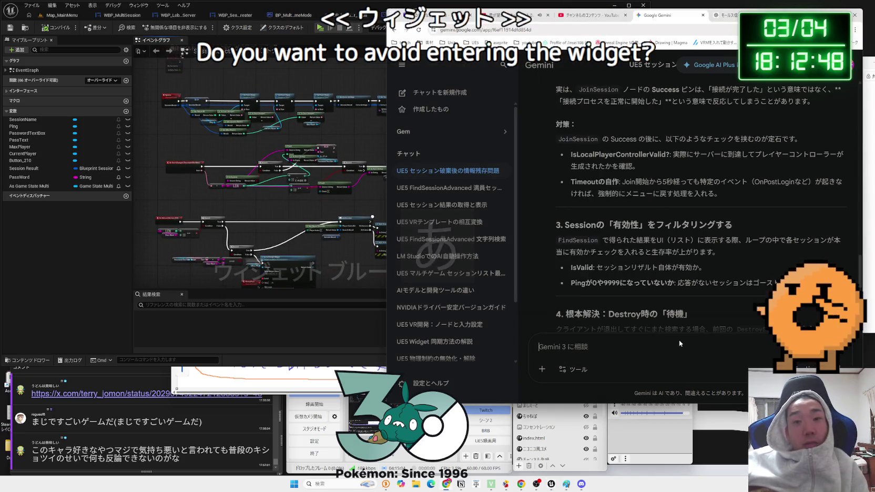
{"action": "type", "text": "Widget"}
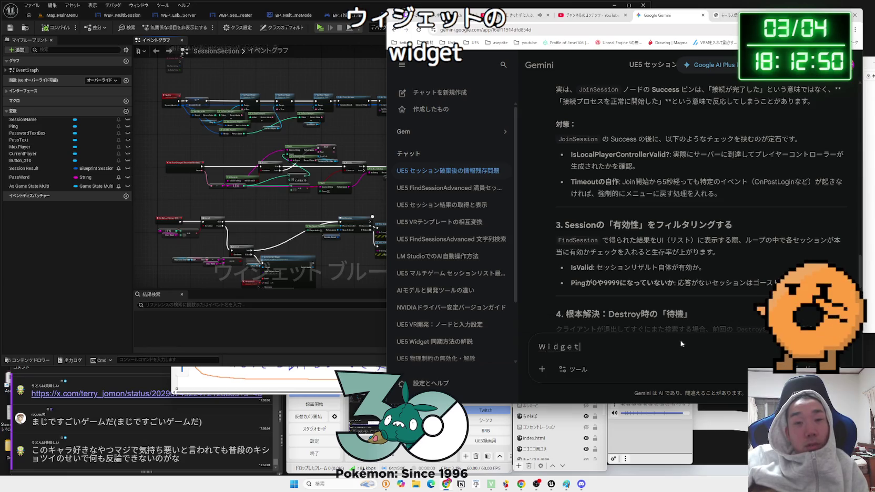
{"action": "type", "text": "のなかのへんす"}
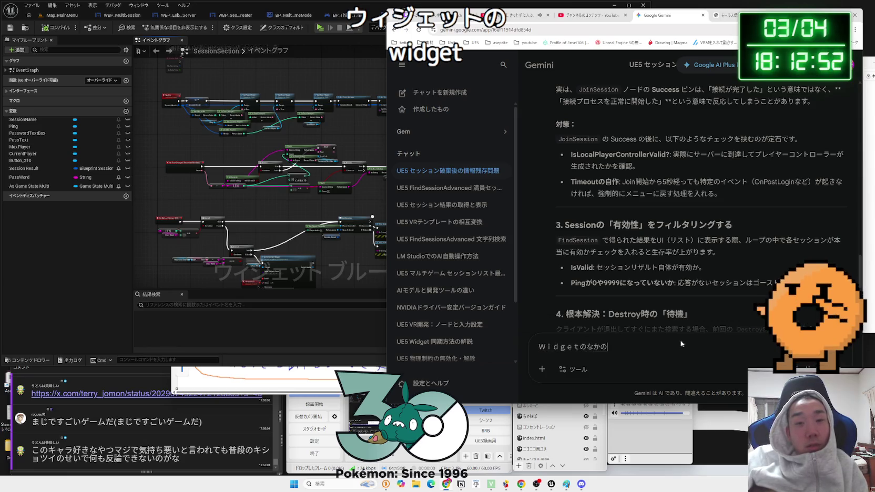
{"action": "key", "text": "BackSpace"}
{"action": "key", "text": "BackSpace"}
{"action": "key", "text": "BackSpace"}
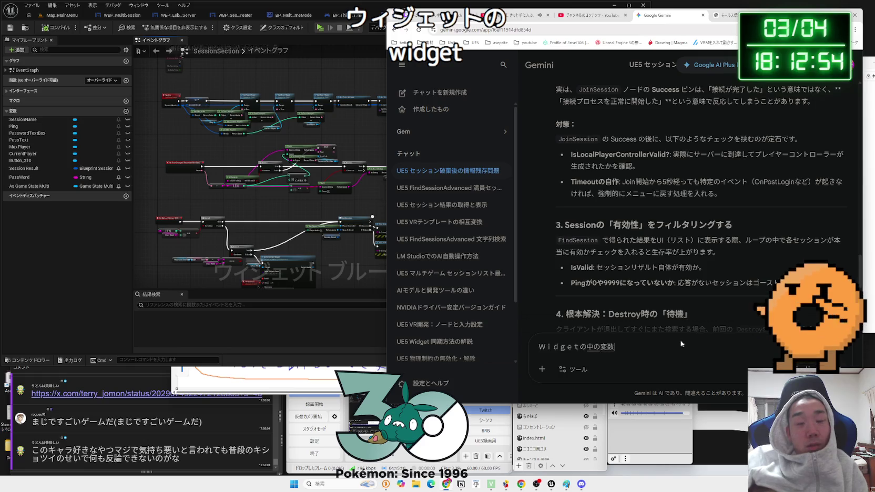
{"action": "key", "text": "alt+Tab"}
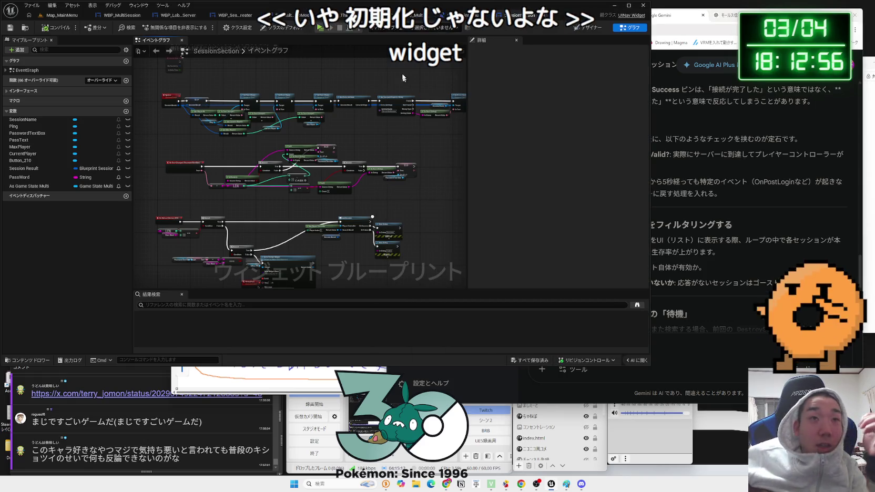
{"action": "left_click", "coordinate": [488, 14]}
- Review the GameState_Multi, Map_MainMenu and SessionSection blueprint graphs
{"action": "left_click", "coordinate": [397, 15]}
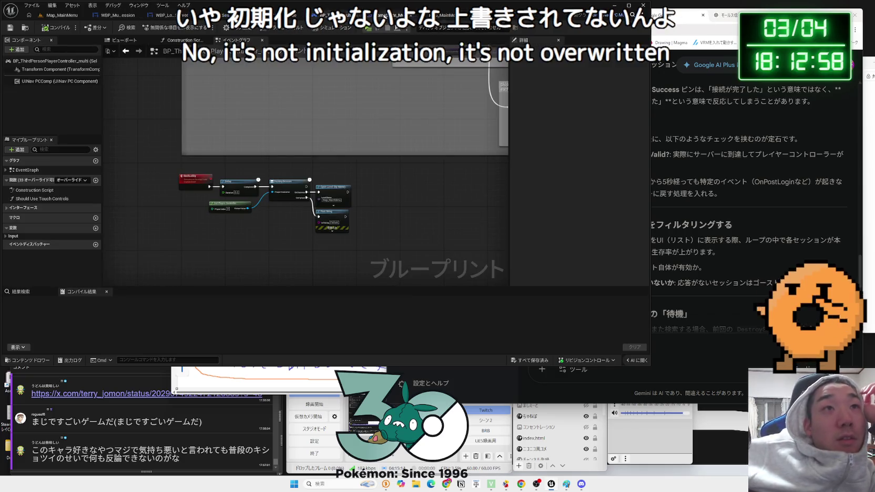
{"action": "left_click", "coordinate": [489, 15]}
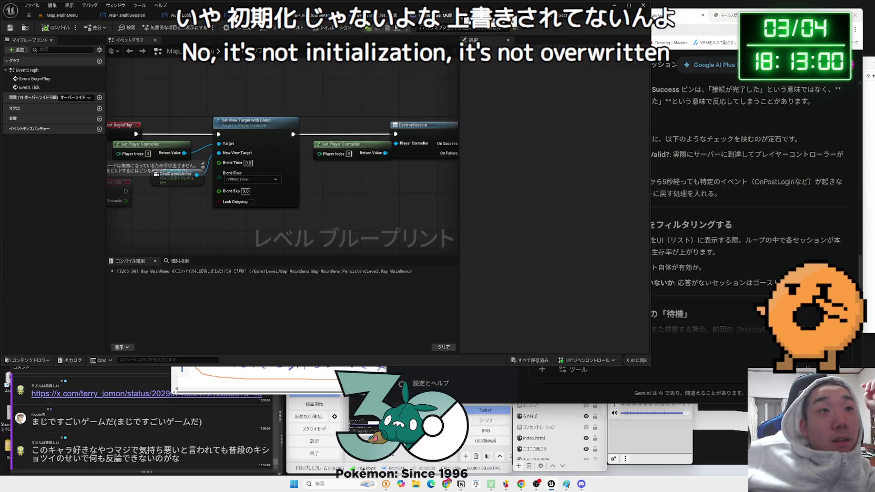
{"action": "left_click", "coordinate": [444, 15]}
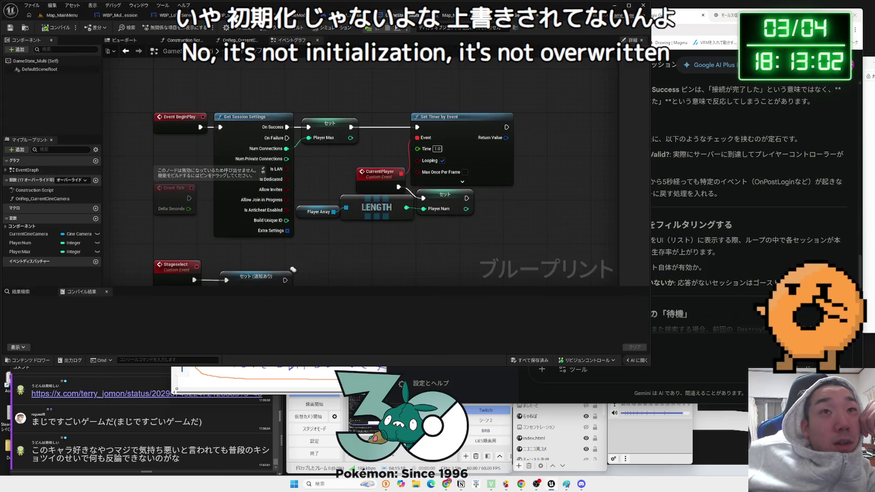
{"action": "left_click", "coordinate": [526, 15]}
{"action": "scroll", "coordinate": [363, 131], "scroll_direction": "up", "scroll_amount": 4}
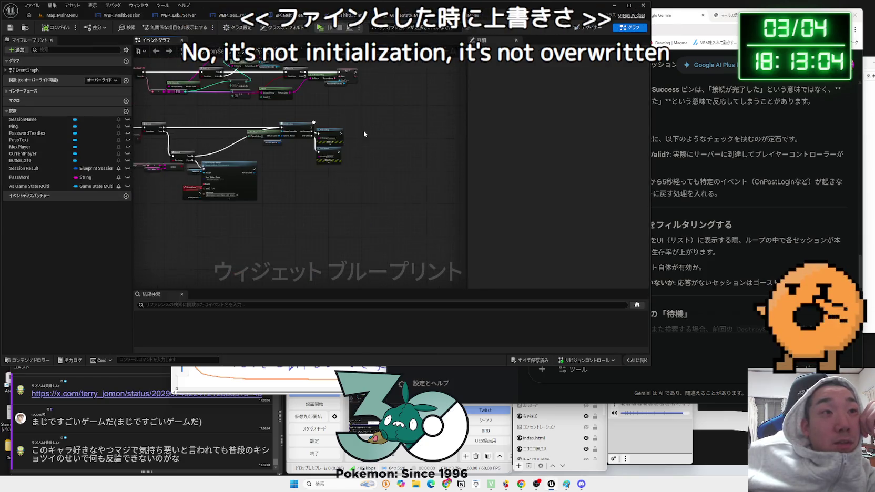
{"action": "scroll", "coordinate": [383, 196], "scroll_direction": "down", "scroll_amount": 4}
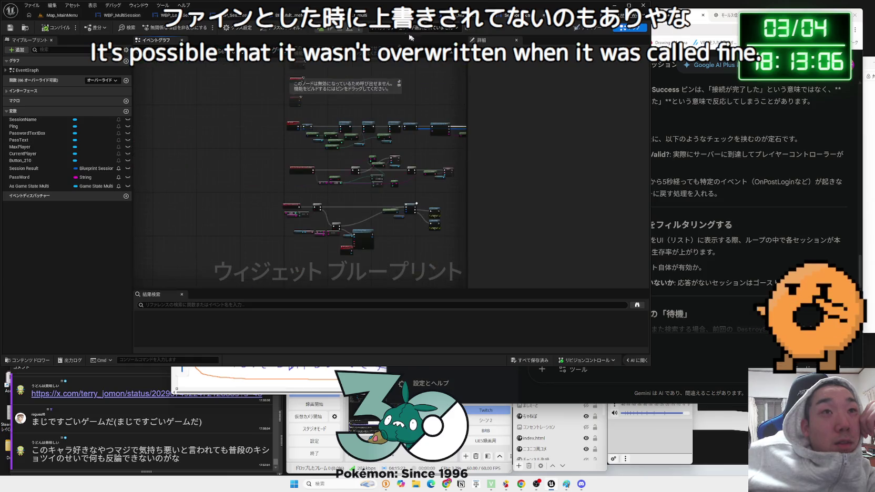
- Move through the player controller and lobby widget graphs, ending on WBP_MultiSession's session-list loop
{"action": "left_click", "coordinate": [271, 16]}
{"action": "left_click", "coordinate": [231, 16]}
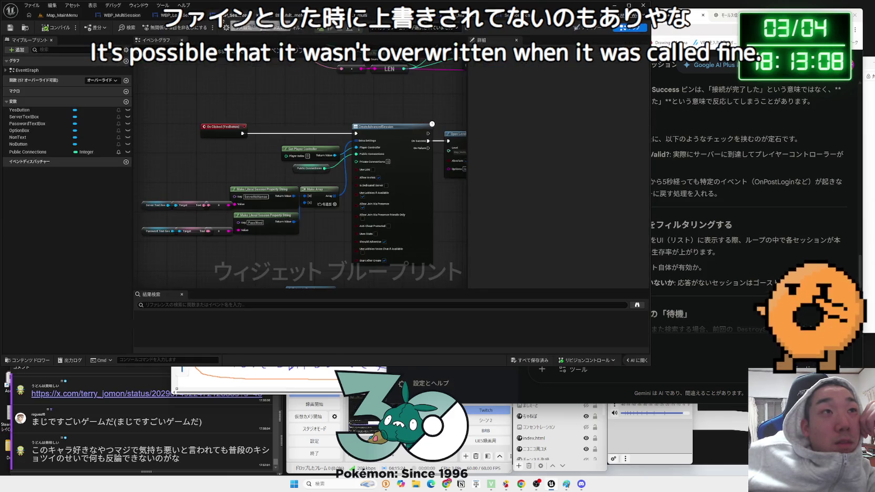
{"action": "left_click", "coordinate": [168, 15]}
{"action": "left_click", "coordinate": [116, 16]}
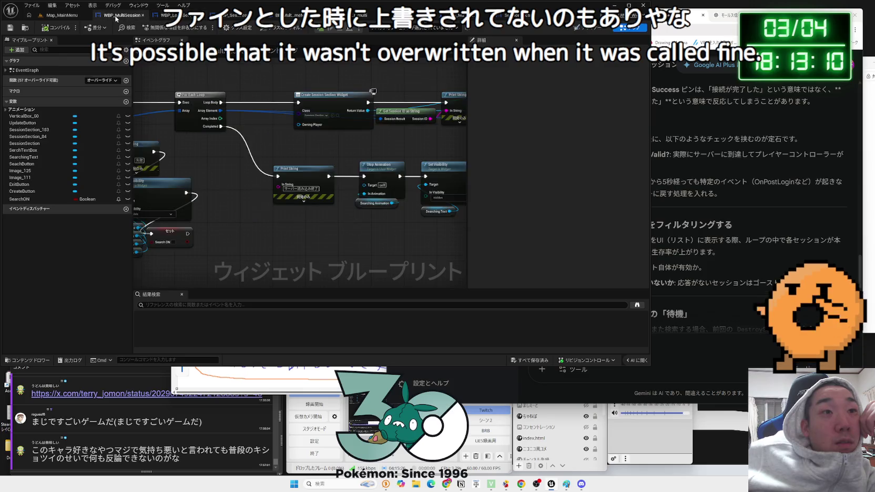
{"action": "left_click_drag", "start_coordinate": [134, 85], "coordinate": [332, 46]}
{"action": "mouse_move", "coordinate": [248, 93]}
{"action": "left_mouse_down"}
{"action": "mouse_move", "coordinate": [228, 130]}
{"action": "mouse_move", "coordinate": [245, 78]}
{"action": "left_mouse_up"}
{"action": "left_click_drag", "start_coordinate": [342, 80], "coordinate": [259, 109]}
{"action": "mouse_move", "coordinate": [271, 161]}
{"action": "left_mouse_down"}
{"action": "mouse_move", "coordinate": [322, 141]}
{"action": "mouse_move", "coordinate": [394, 146]}
{"action": "mouse_move", "coordinate": [212, 119]}
{"action": "left_mouse_up"}
{"action": "left_click_drag", "start_coordinate": [359, 124], "coordinate": [340, 118]}
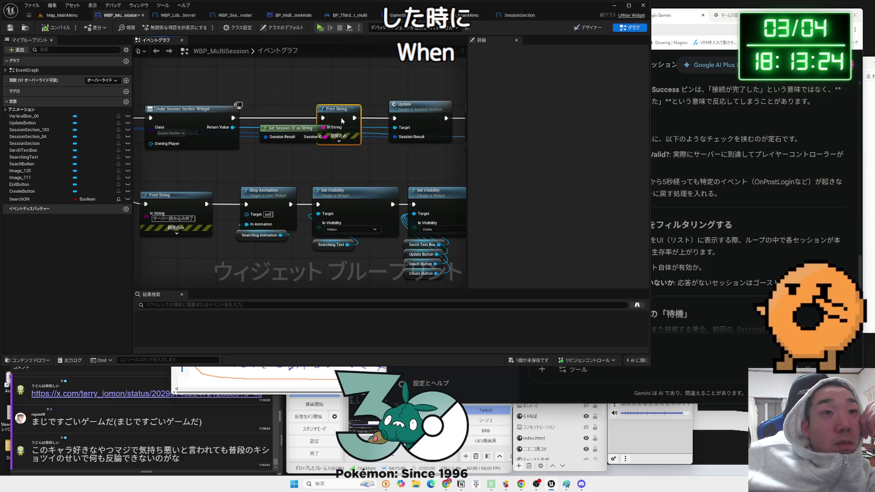
{"action": "left_click", "coordinate": [193, 113]}
{"action": "mouse_move", "coordinate": [193, 112]}
{"action": "left_mouse_down"}
{"action": "mouse_move", "coordinate": [262, 113]}
{"action": "mouse_move", "coordinate": [238, 112]}
{"action": "left_mouse_up"}
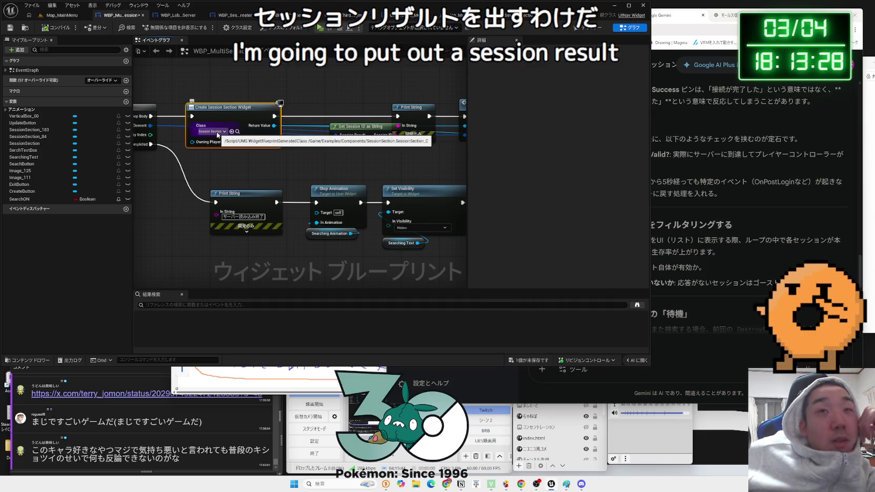
{"action": "mouse_move", "coordinate": [241, 126]}
{"action": "left_mouse_down"}
{"action": "mouse_move", "coordinate": [226, 126]}
{"action": "mouse_move", "coordinate": [298, 96]}
{"action": "mouse_move", "coordinate": [340, 97]}
{"action": "left_mouse_up"}
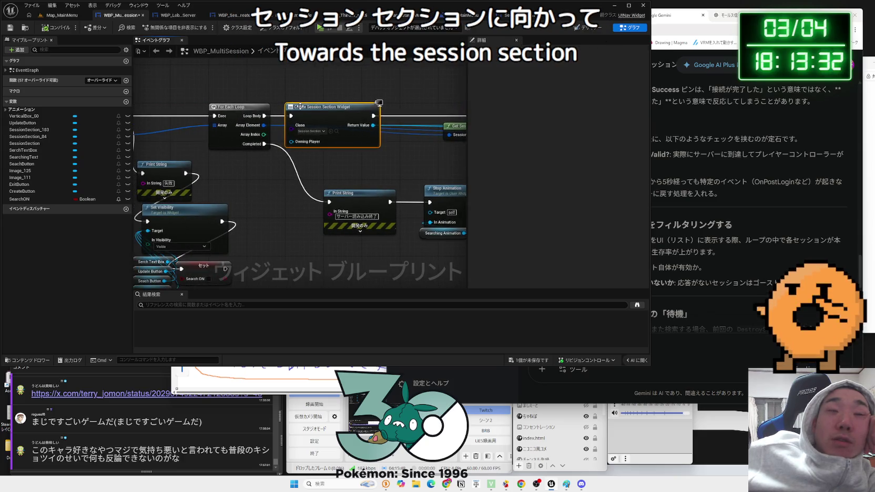
{"action": "left_click_drag", "start_coordinate": [242, 98], "coordinate": [456, 104]}
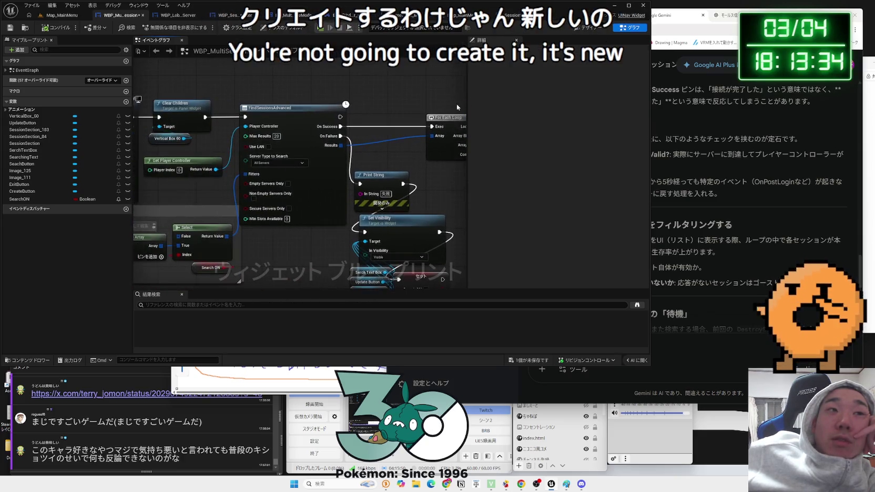
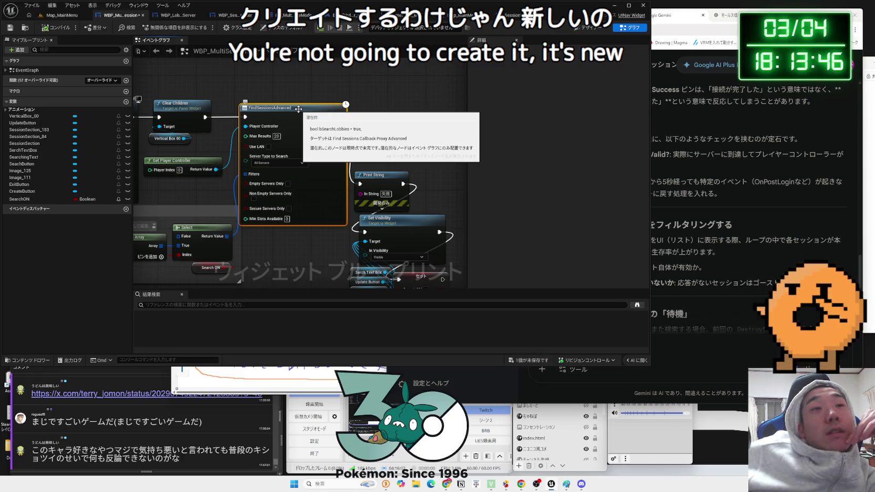
- Pan the graph toward FindSessionsAdvanced and inspect the Clear Children node
{"action": "mouse_move", "coordinate": [298, 109]}
{"action": "left_mouse_down"}
{"action": "mouse_move", "coordinate": [432, 85]}
{"action": "mouse_move", "coordinate": [407, 86]}
{"action": "left_mouse_up"}
{"action": "left_click_drag", "start_coordinate": [458, 144], "coordinate": [448, 143]}
{"action": "left_click", "coordinate": [323, 95]}
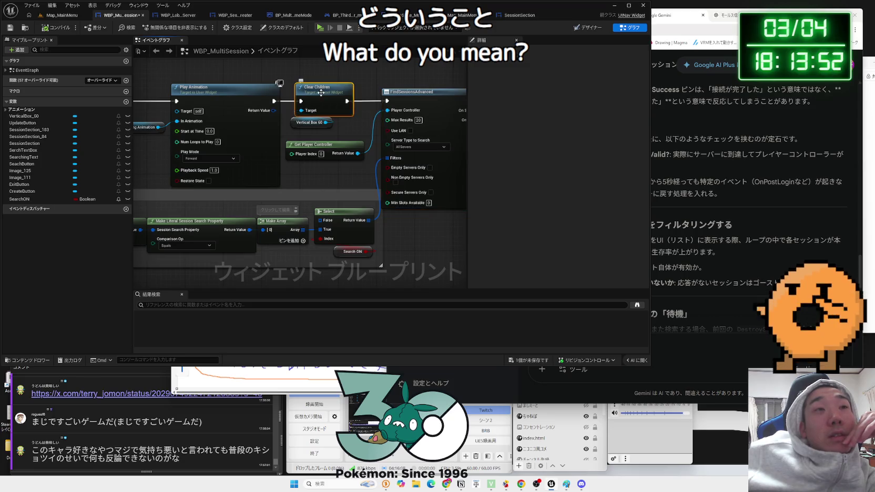
{"action": "left_click", "coordinate": [338, 127]}
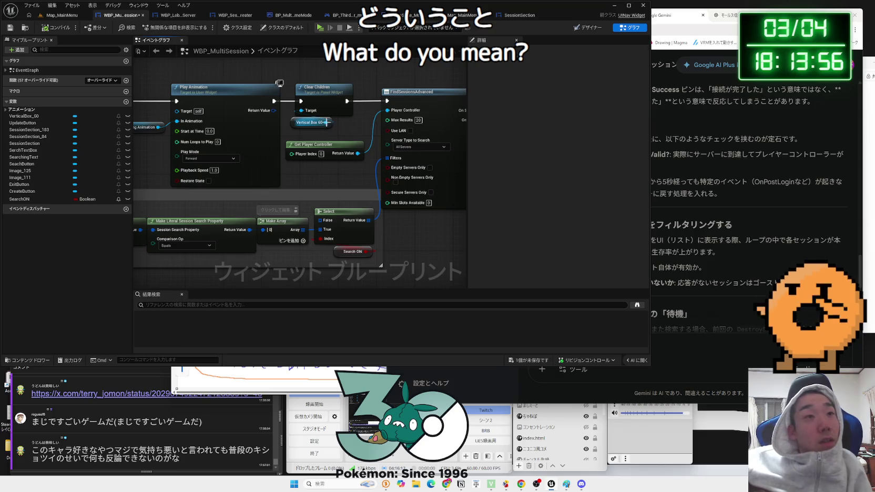
- Add a Get All Children node from Vertical Box 60 and place it above Clear Children
{"action": "left_click_drag", "start_coordinate": [325, 122], "coordinate": [339, 134]}
{"action": "type", "text": "get chil"}
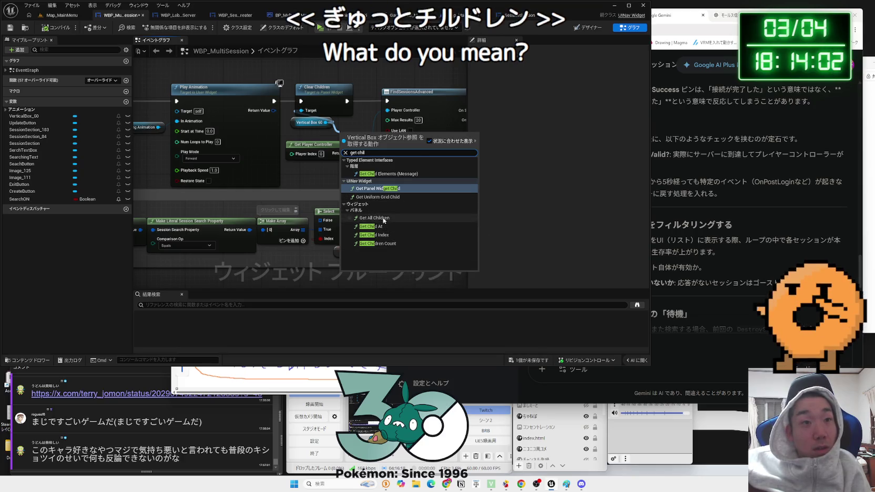
{"action": "left_click", "coordinate": [374, 217]}
{"action": "mouse_move", "coordinate": [368, 150]}
{"action": "left_mouse_down"}
{"action": "mouse_move", "coordinate": [343, 127]}
{"action": "mouse_move", "coordinate": [313, 132]}
{"action": "mouse_move", "coordinate": [357, 129]}
{"action": "left_mouse_up"}
{"action": "type", "text": "de"}
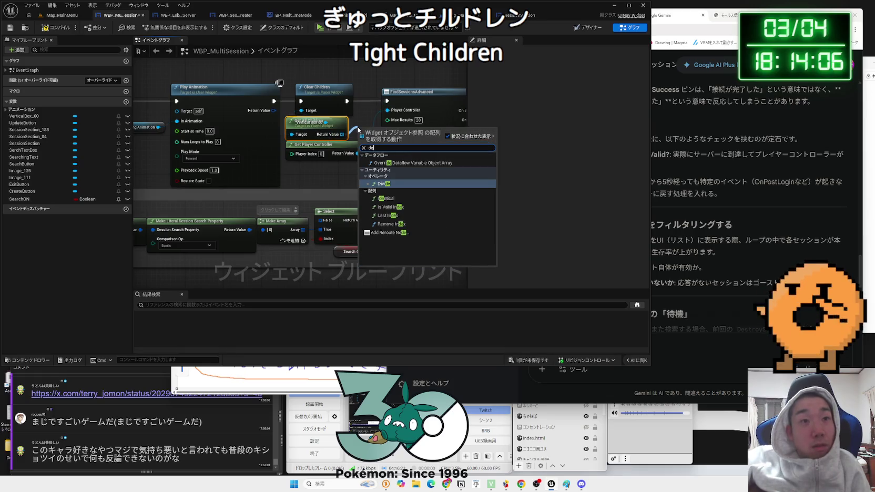
{"action": "left_click", "coordinate": [366, 119]}
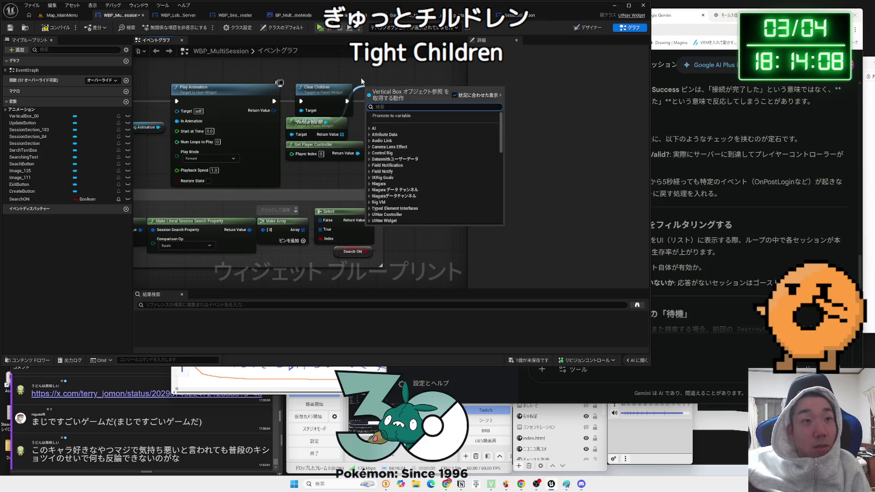
{"action": "left_click_drag", "start_coordinate": [325, 126], "coordinate": [334, 63]}
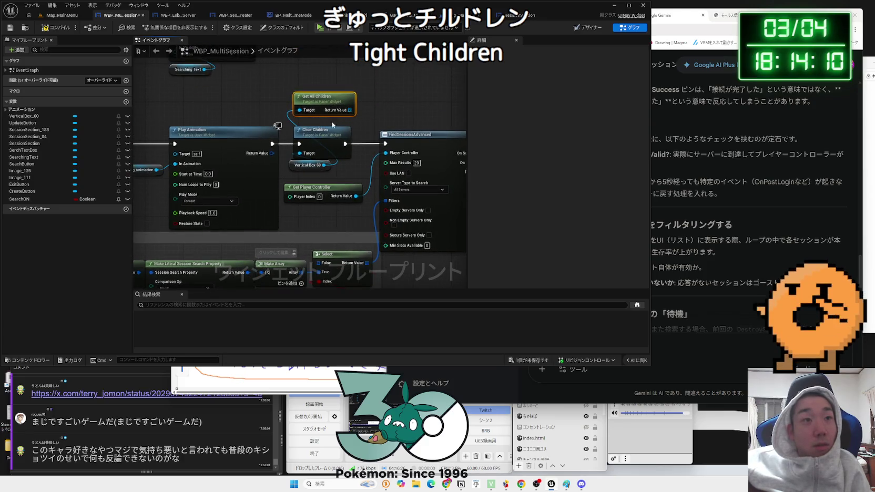
- Try a connection from Get All Children's result array, then cancel it
{"action": "left_click_drag", "start_coordinate": [350, 110], "coordinate": [375, 105]}
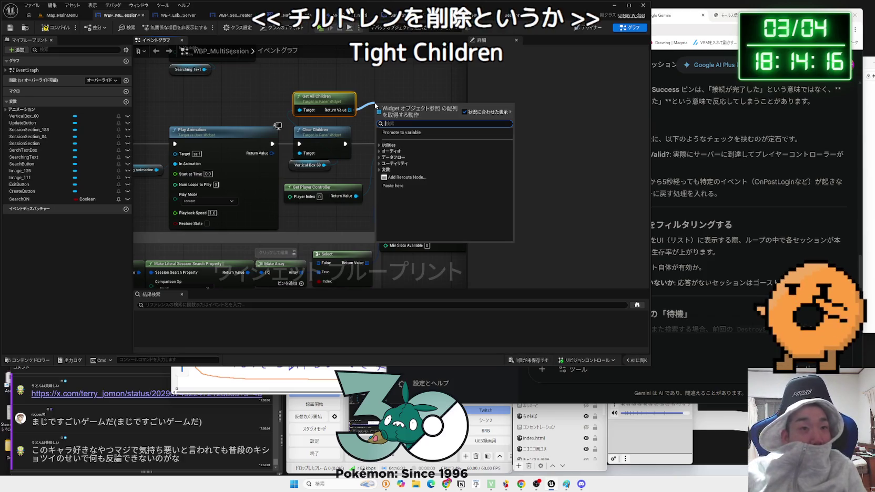
{"action": "left_click", "coordinate": [546, 226]}
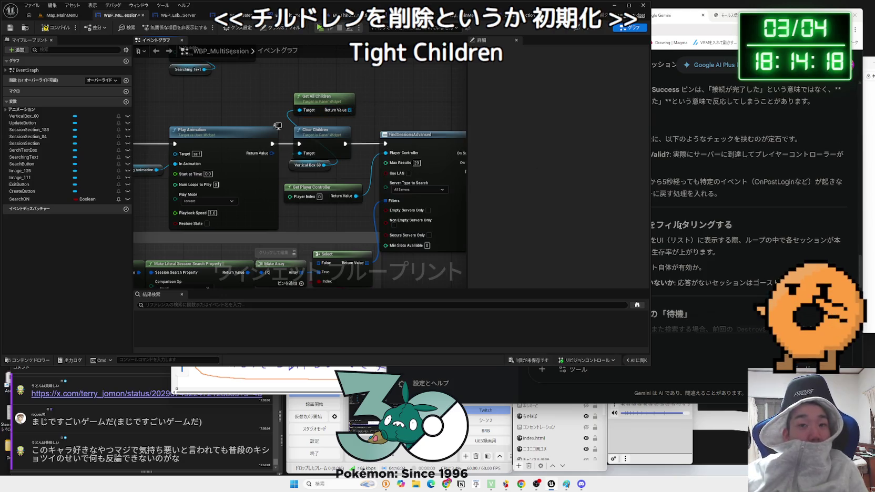
{"action": "left_click", "coordinate": [721, 348]}
- Type 'Widgetの中のSessionResult情報の初期化とか' into Gemini's prompt, fixing typos along the way
{"action": "type", "text": "初期化"}
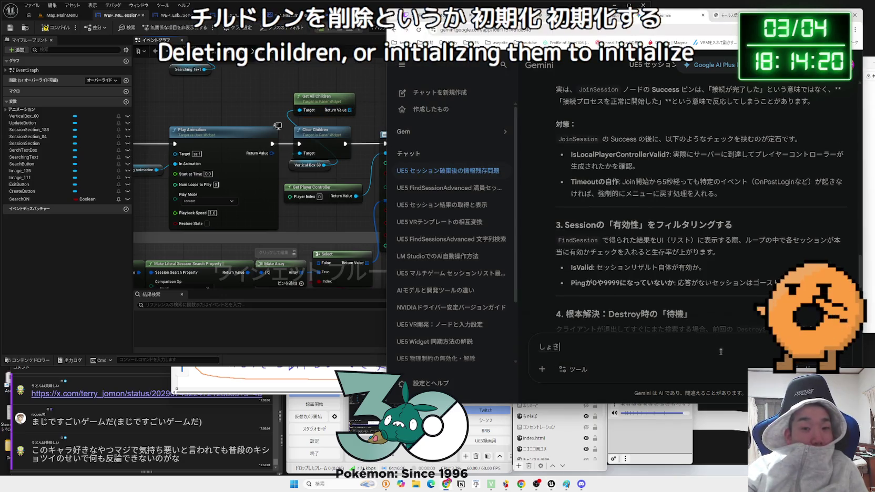
{"action": "key", "text": "BackSpace"}
{"action": "key", "text": "BackSpace"}
{"action": "key", "text": "BackSpace"}
{"action": "type", "text": "Widgetのなか"}
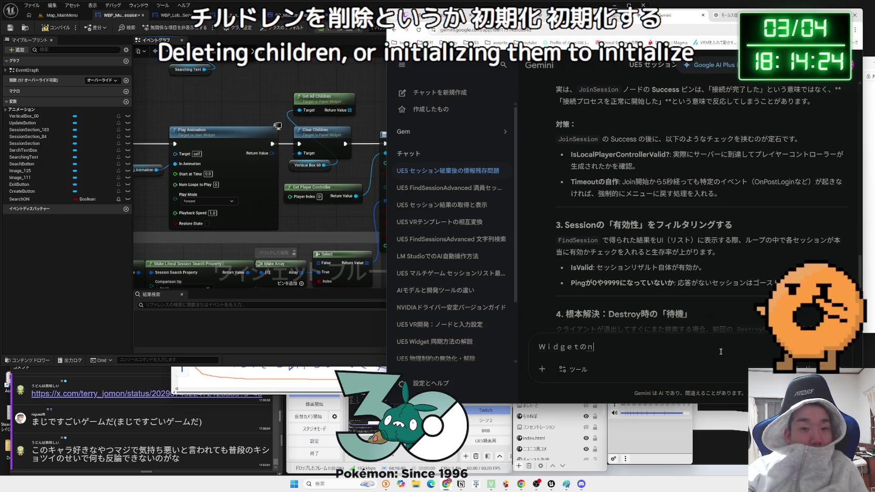
{"action": "type", "text": "中の情報"}
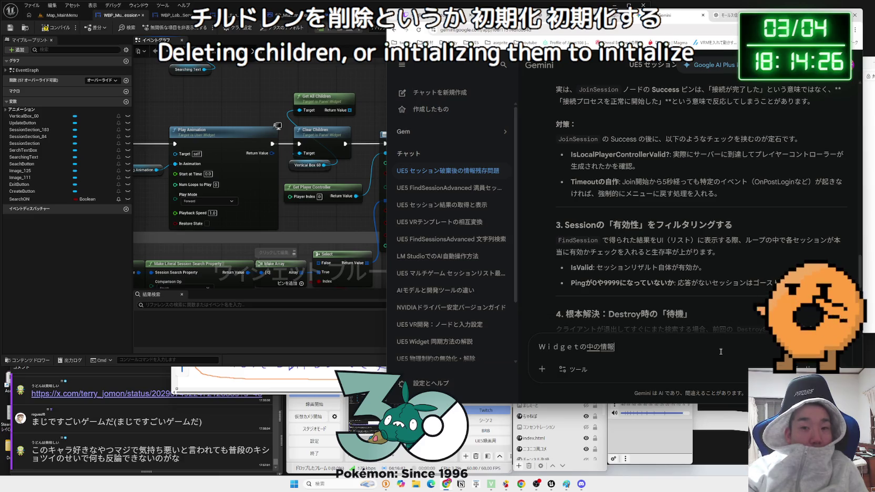
{"action": "type", "text": "の初期化とかめもり"}
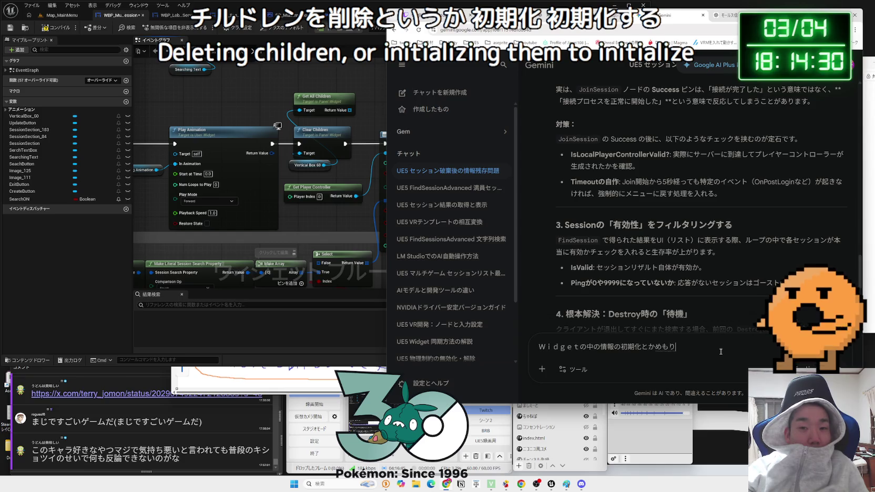
{"action": "key", "text": "BackSpace"}
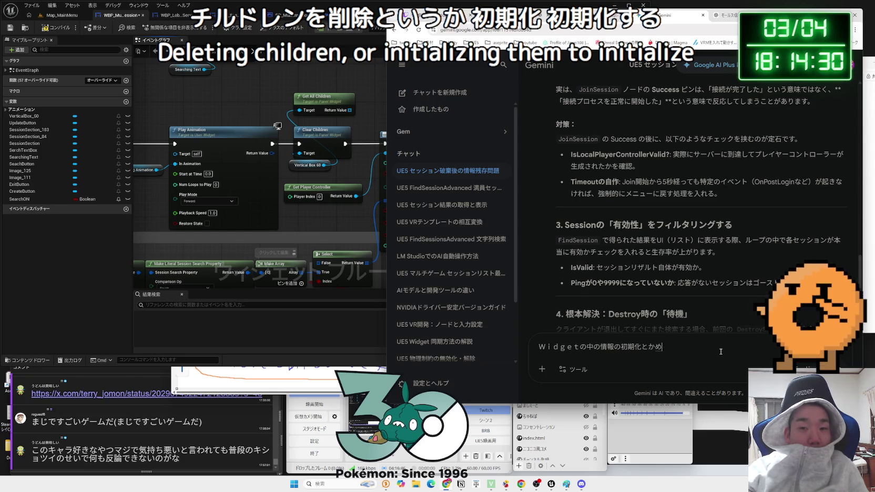
{"action": "type", "text": "Re"}
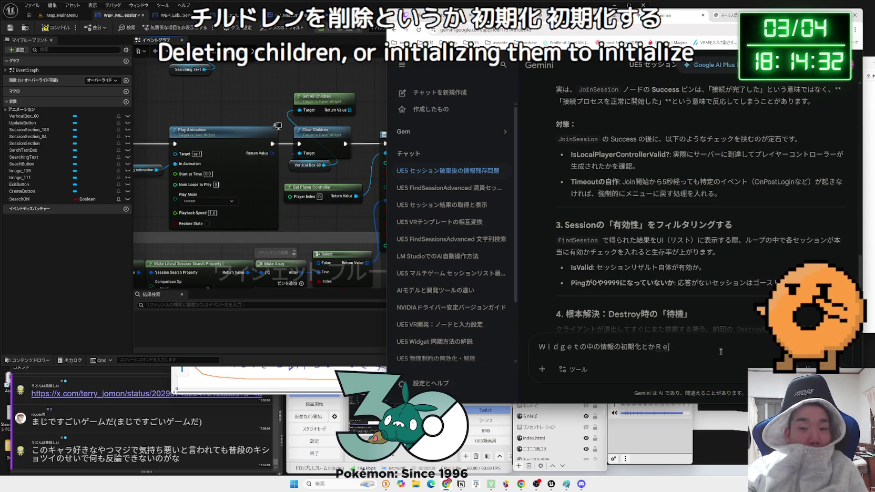
{"action": "type", "text": "ession"}
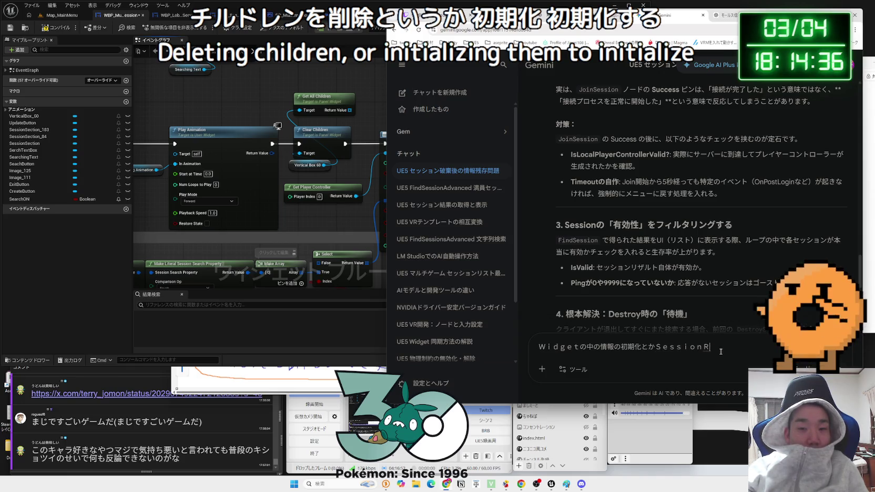
{"action": "key", "text": "BackSpace"}
{"action": "key", "text": "BackSpace"}
{"action": "key", "text": "BackSpace"}
{"action": "key", "text": "BackSpace"}
{"action": "type", "text": "Wi"}
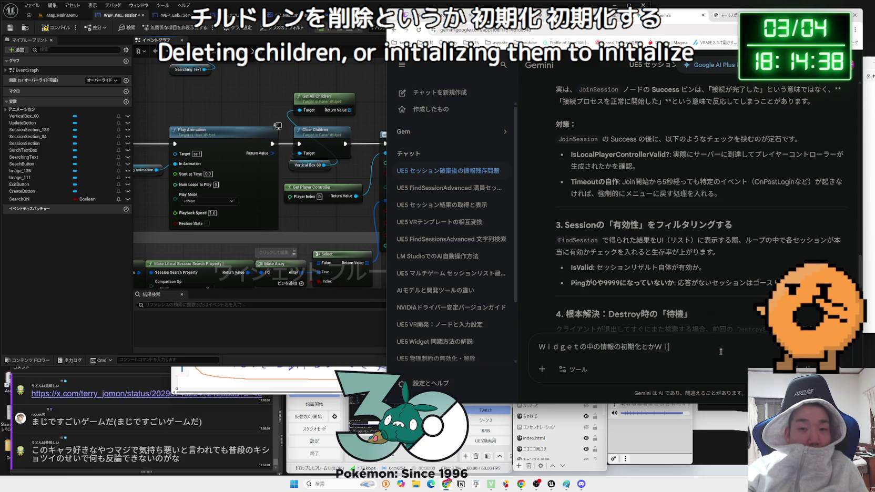
{"action": "key", "text": "Left"}
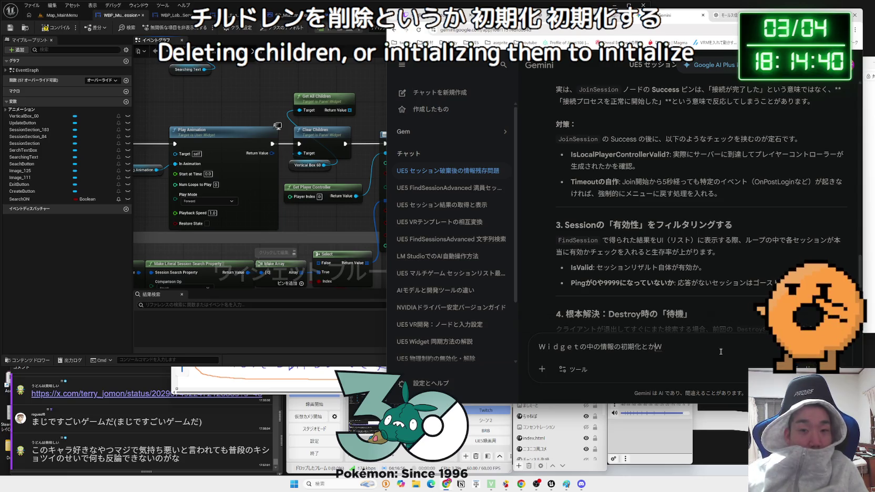
{"action": "key", "text": "BackSpace"}
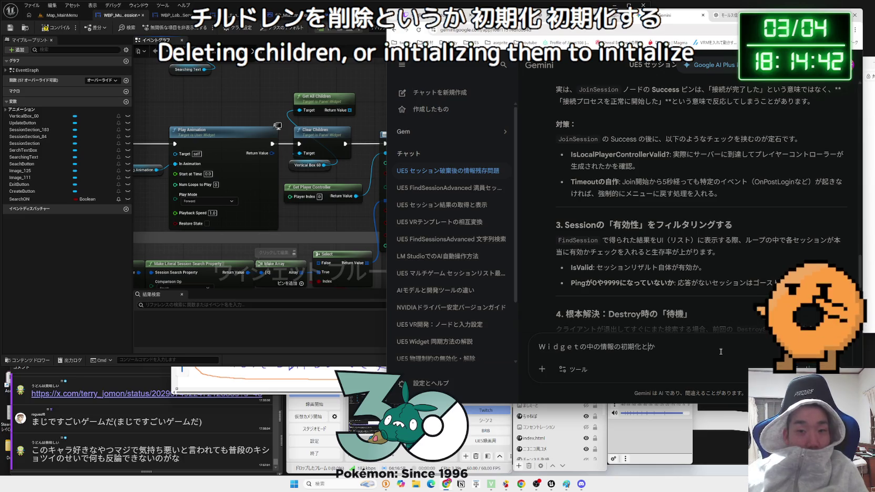
{"action": "type", "text": "s"}
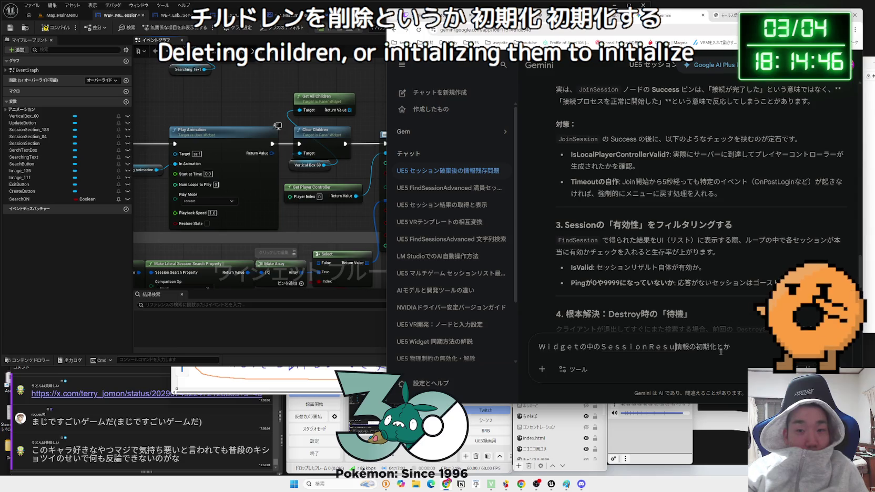
{"action": "type", "text": "lt"}
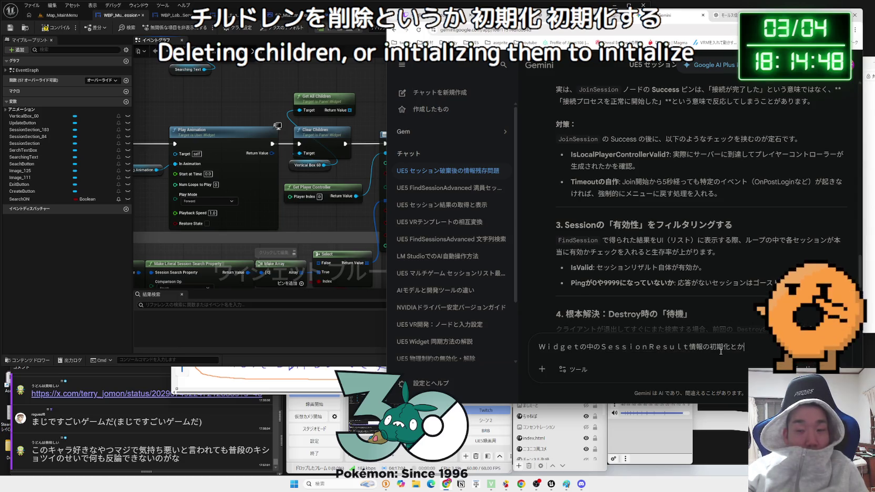